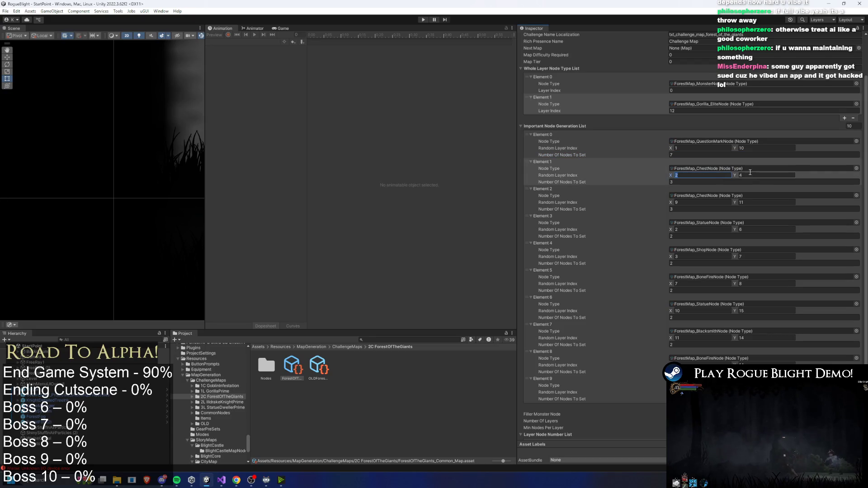
# Edit Element 2's minimum layer, then remove the extra StatueNode entry from the important list
pyautogui.click(718, 201)
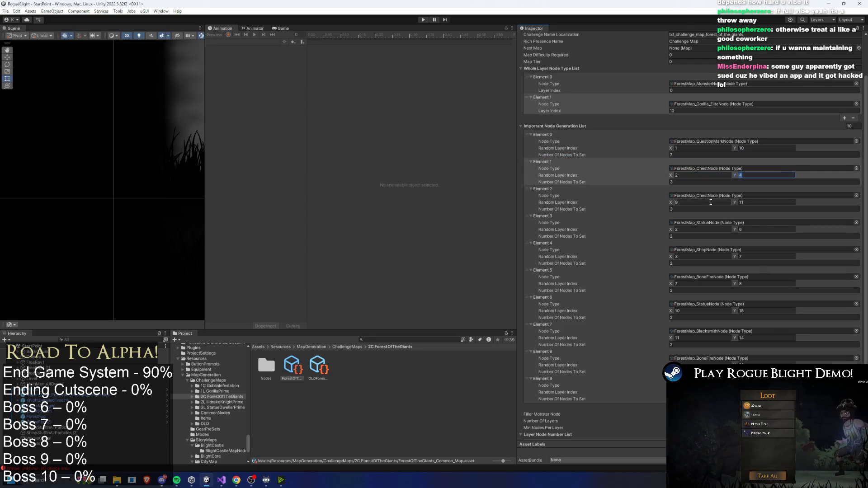
pyautogui.write('7')
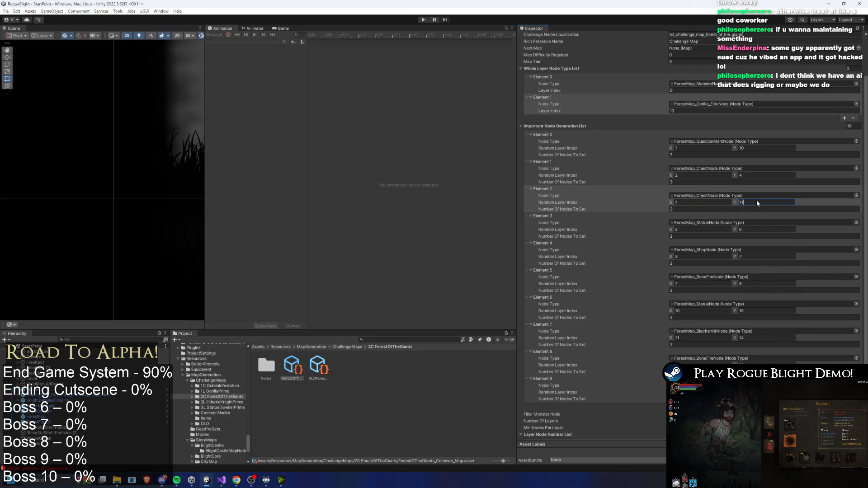
pyautogui.write('8')
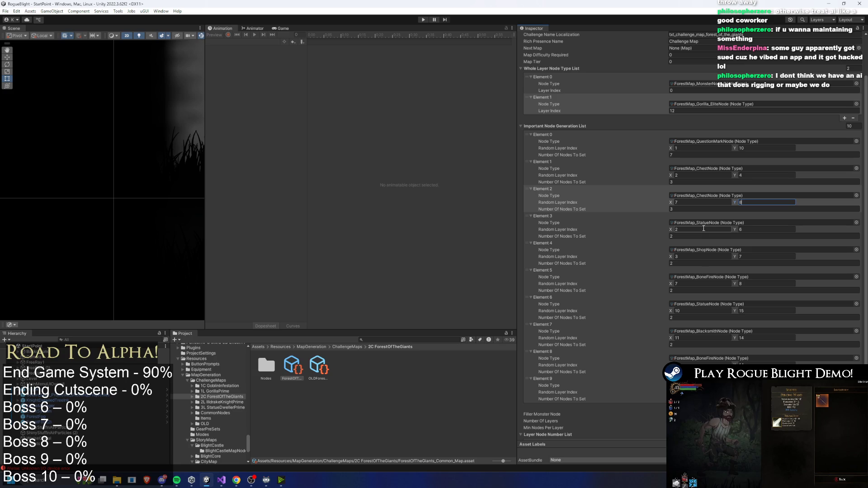
pyautogui.click(754, 230)
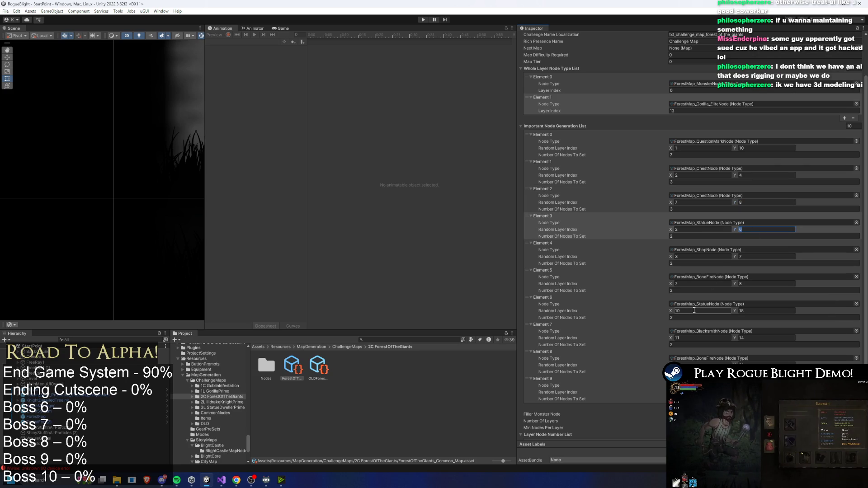
pyautogui.click(682, 311)
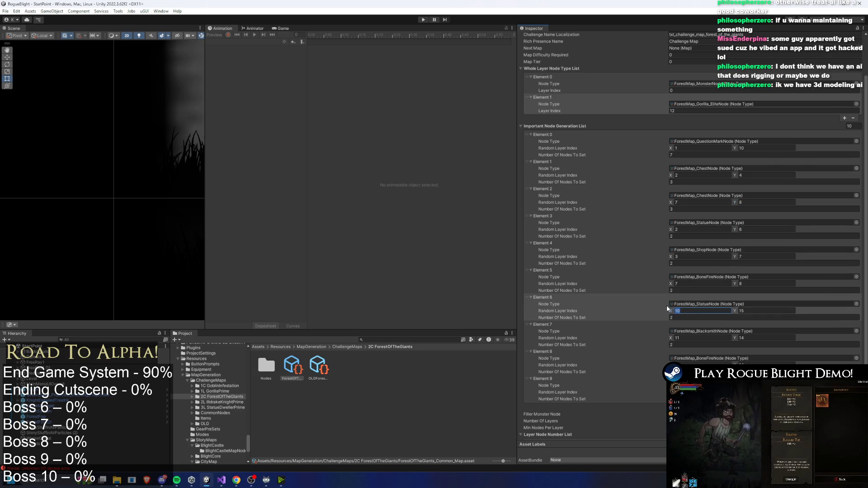
pyautogui.click(525, 310)
pyautogui.press('Delete')
# Set Element 3's maximum layer index to 10
pyautogui.click(757, 229)
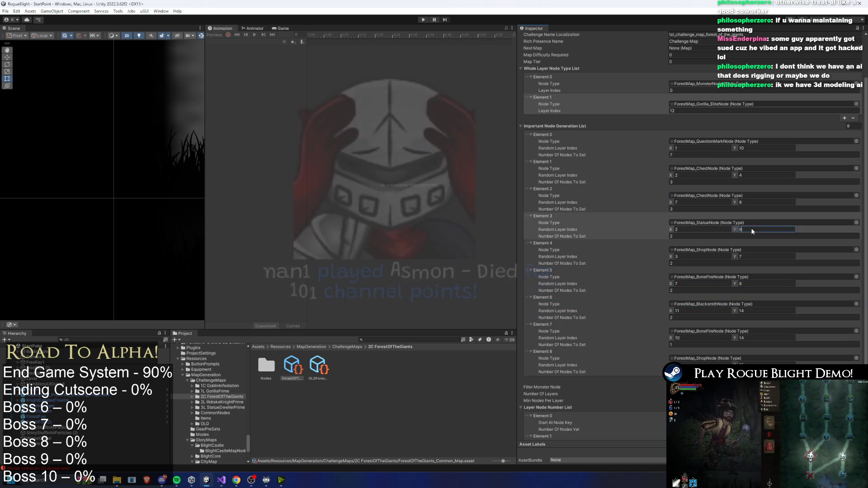
pyautogui.write('1')
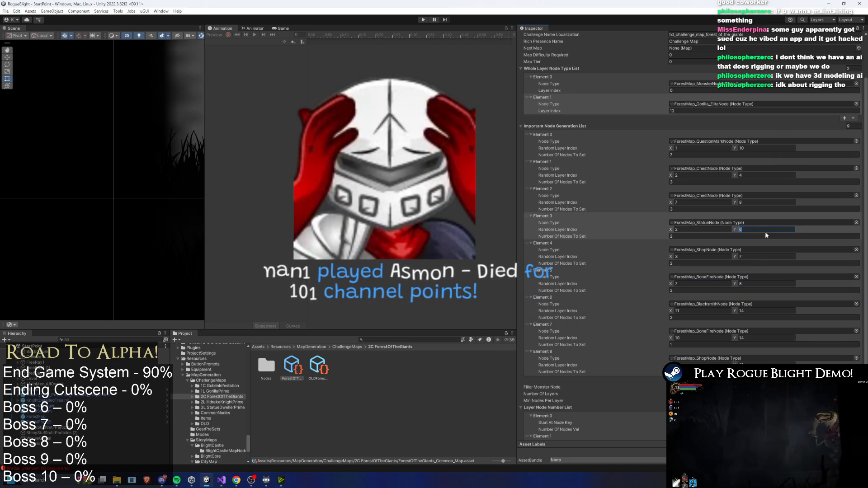
pyautogui.press('Left')
pyautogui.write('0')
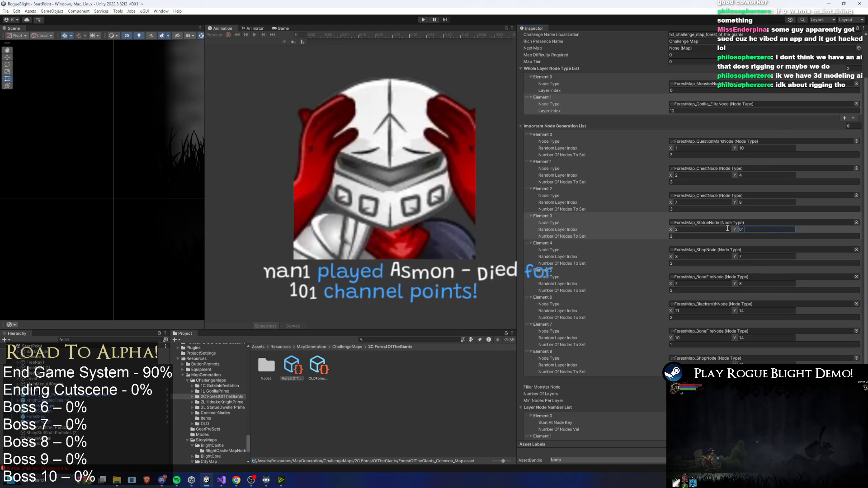
pyautogui.press('BackSpace')
pyautogui.press('End')
pyautogui.write('0')
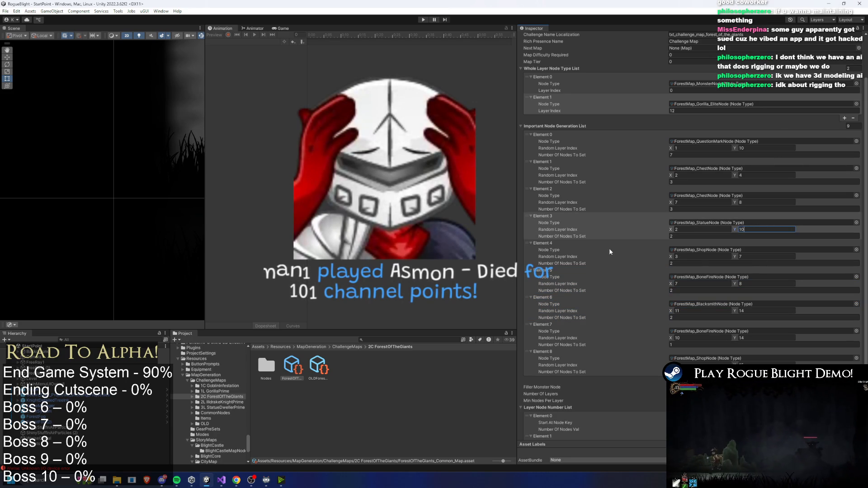
# Retune the Shop and BoneFire entries' minimum layers and the BoneFire node count
pyautogui.click(703, 256)
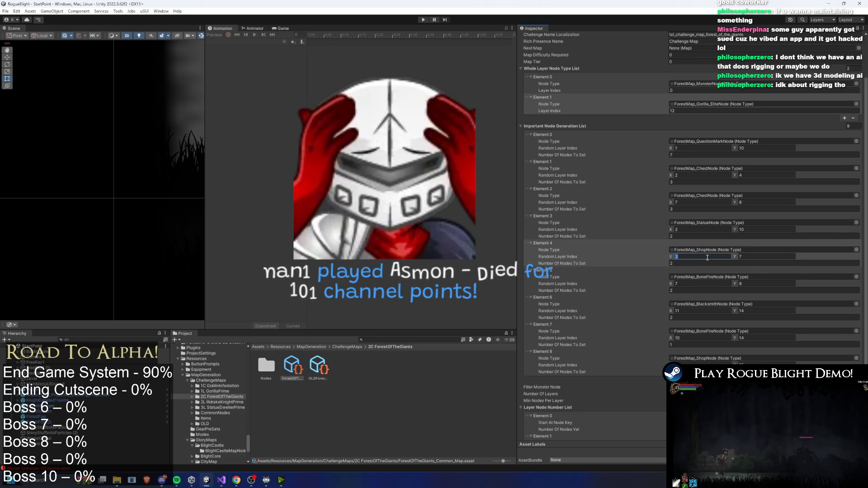
pyautogui.write('5')
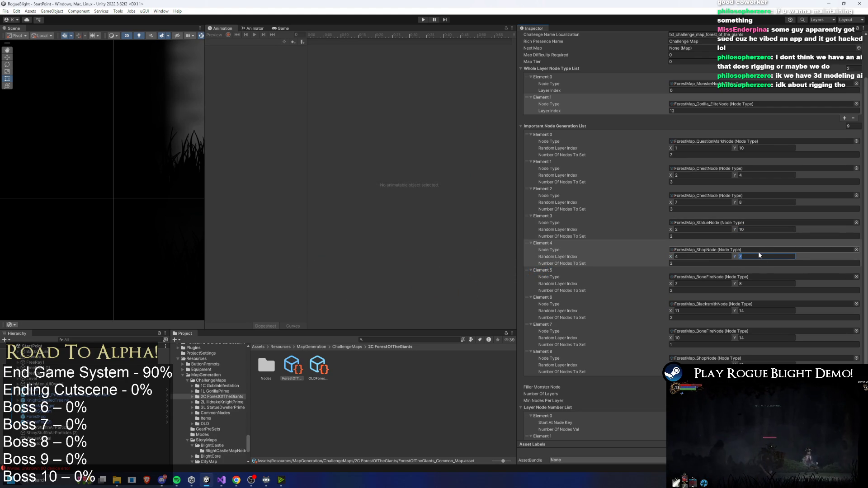
pyautogui.write('0')
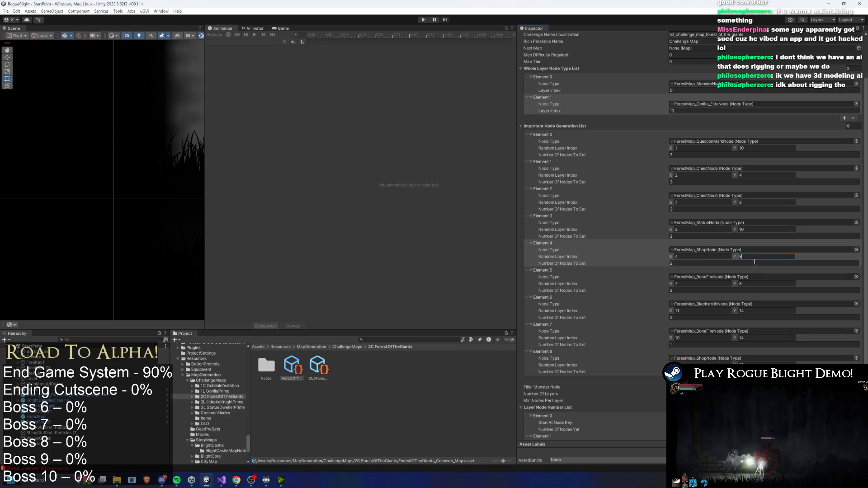
pyautogui.click(694, 283)
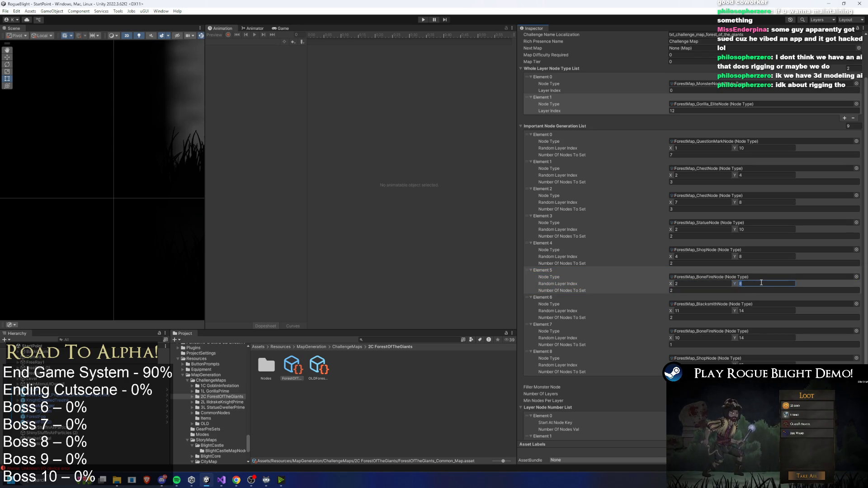
pyautogui.write('6')
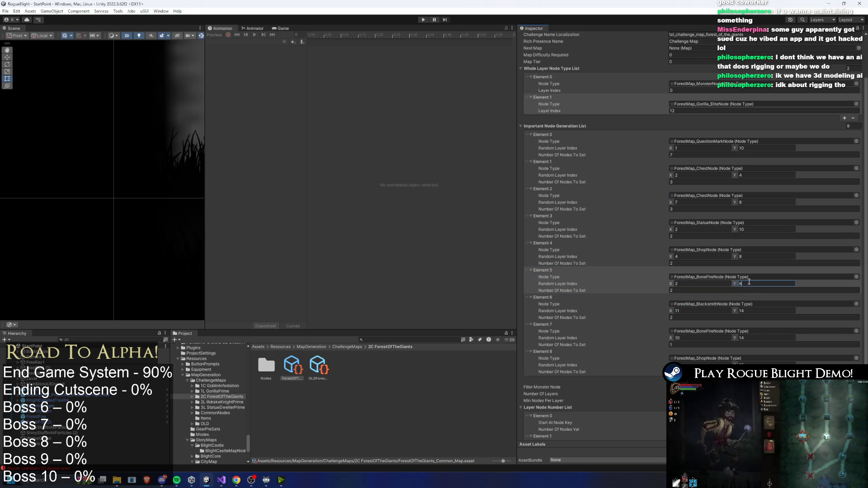
pyautogui.click(734, 290)
pyautogui.write('1')
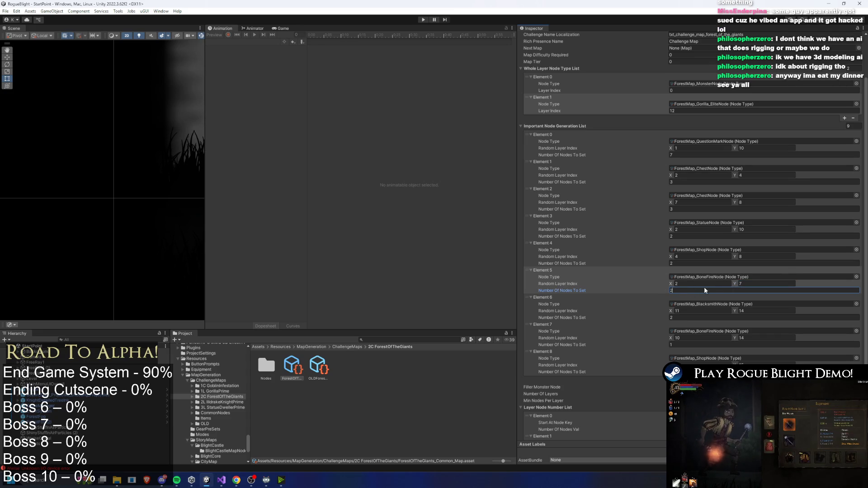
# Set the Blacksmith layer range to 8–10 and delete the BoneFire entry in Element 7
pyautogui.click(609, 310)
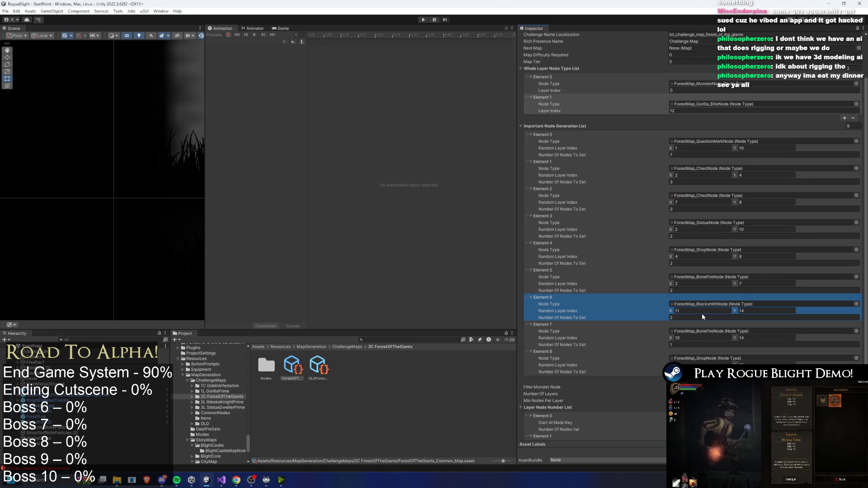
pyautogui.write('8')
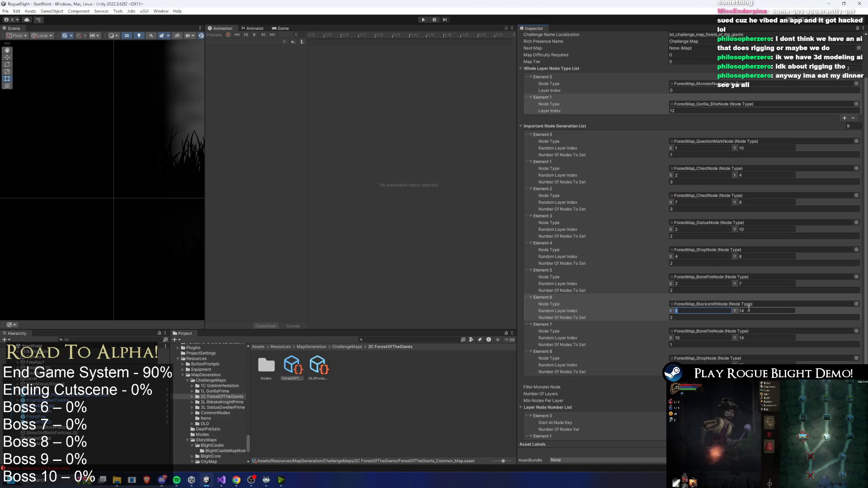
pyautogui.click(753, 312)
pyautogui.write('8')
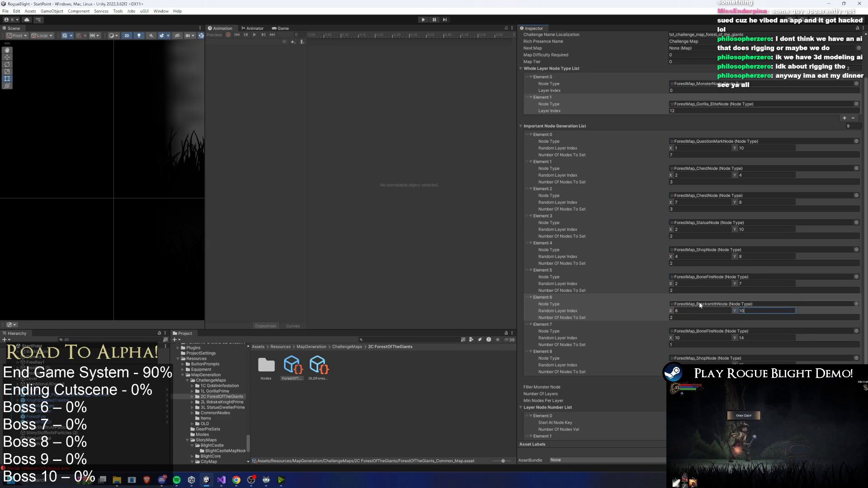
pyautogui.click(640, 348)
pyautogui.press('Delete')
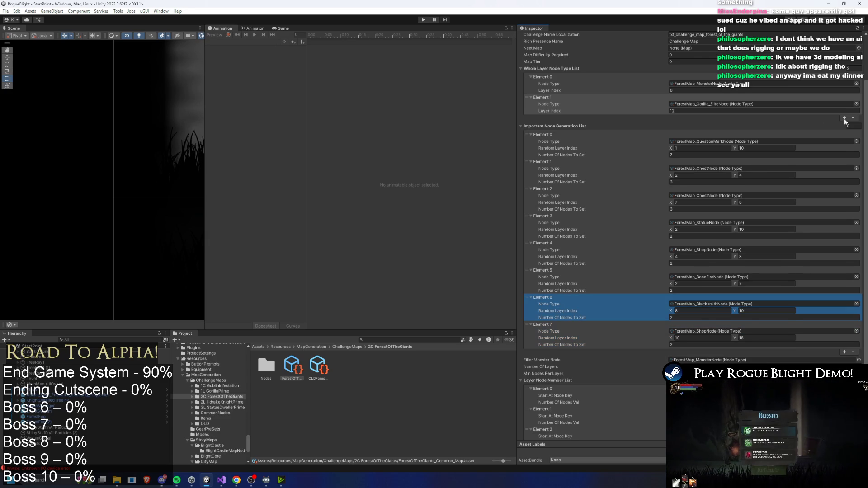
# Add a ForestMap_BoneFireNode entry at layer index 11 to the whole-layer node list
pyautogui.click(844, 119)
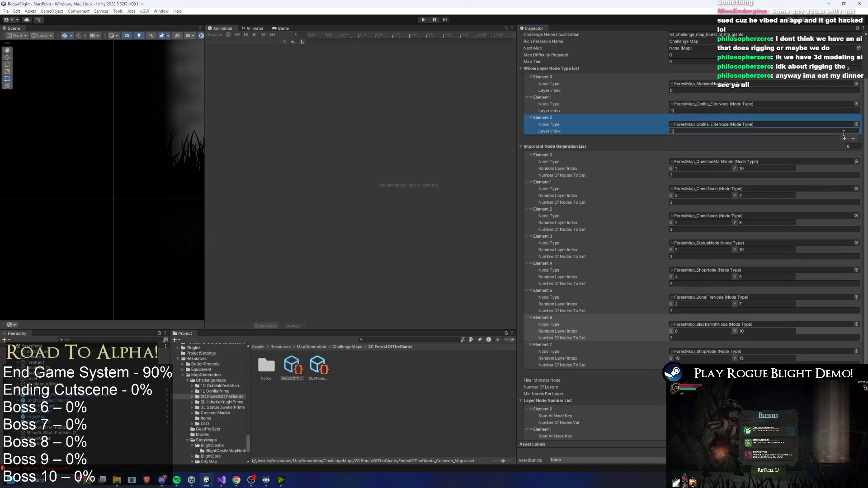
pyautogui.click(857, 125)
pyautogui.write('forest b')
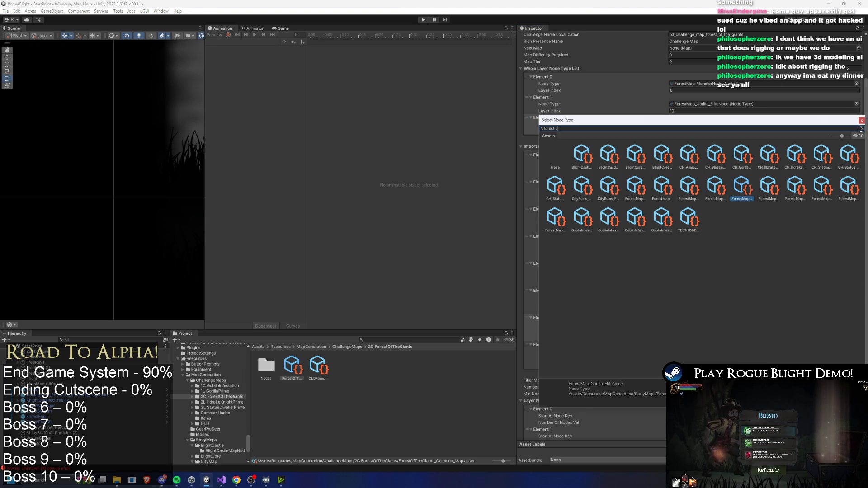
pyautogui.write('onfi')
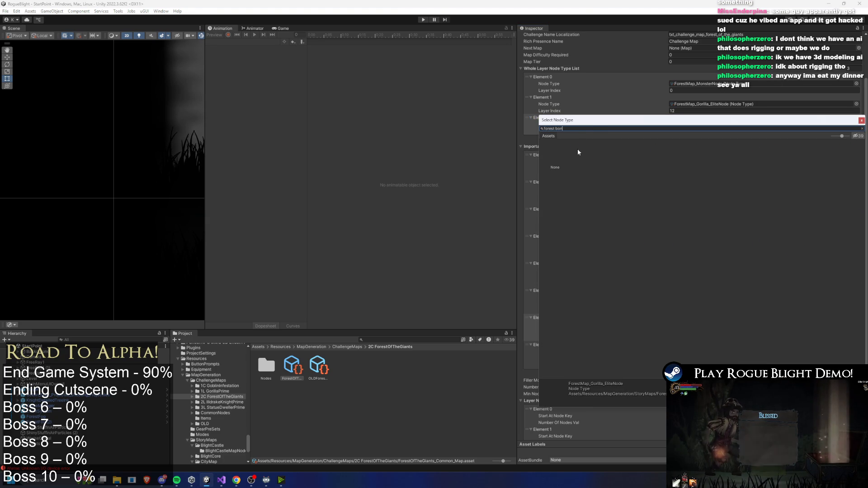
pyautogui.press('Return')
pyautogui.click(679, 111)
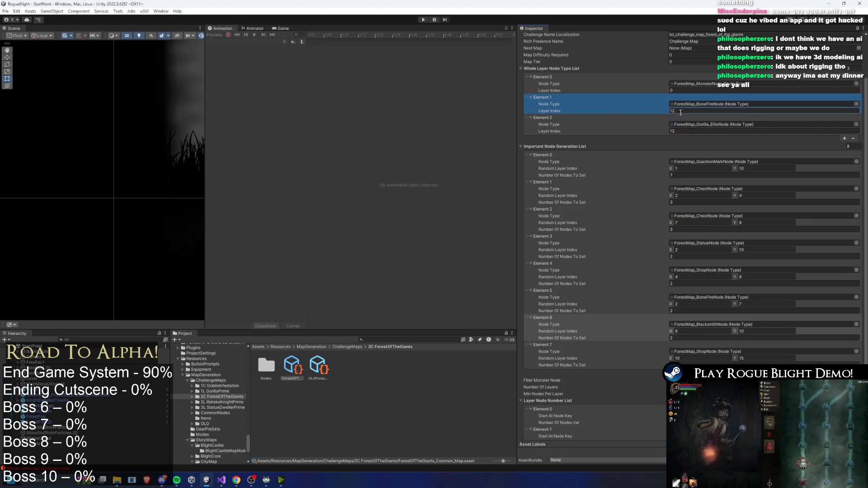
pyautogui.write('1')
# Remove the last important node entry, save with Ctrl+S, and enter play mode
pyautogui.click(540, 353)
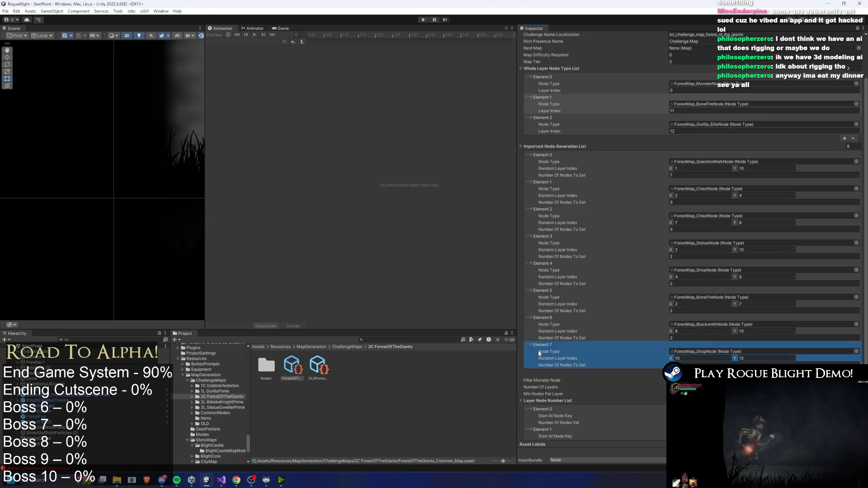
pyautogui.click(751, 337)
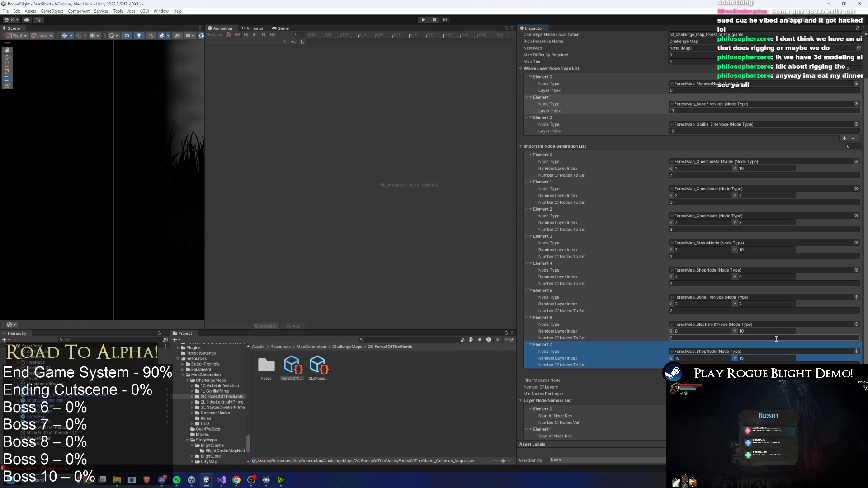
pyautogui.press('Delete')
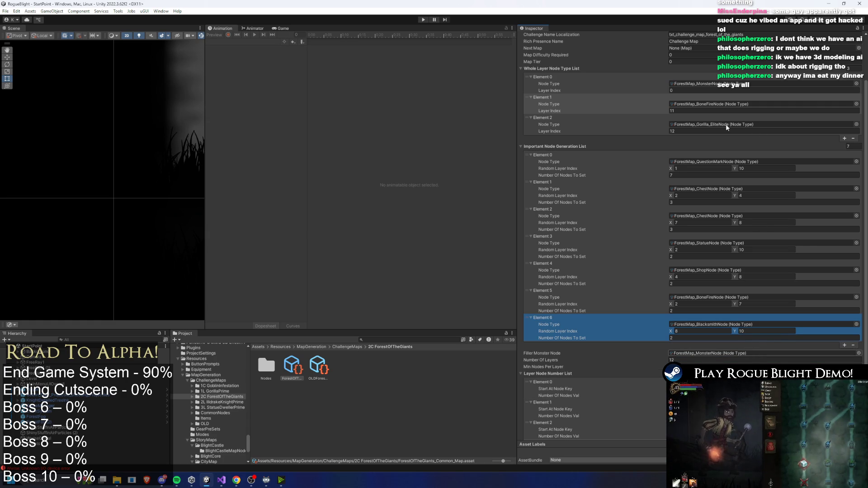
pyautogui.hotkey('ctrl', 's')
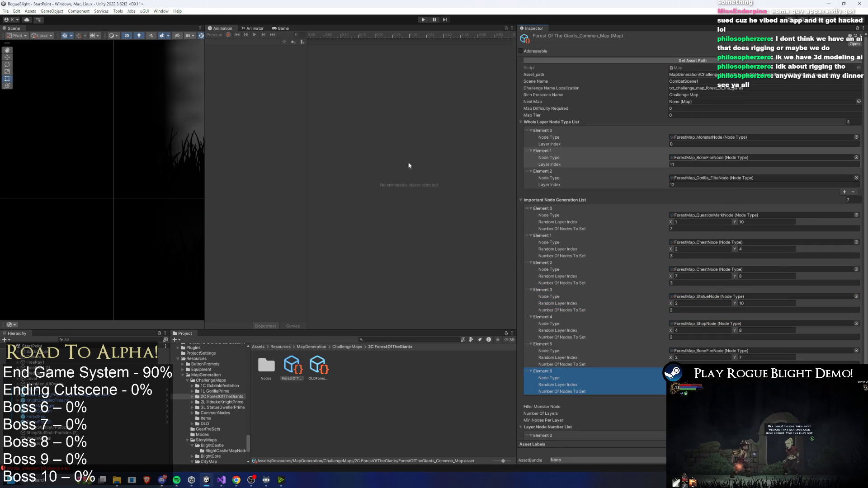
pyautogui.click(423, 20)
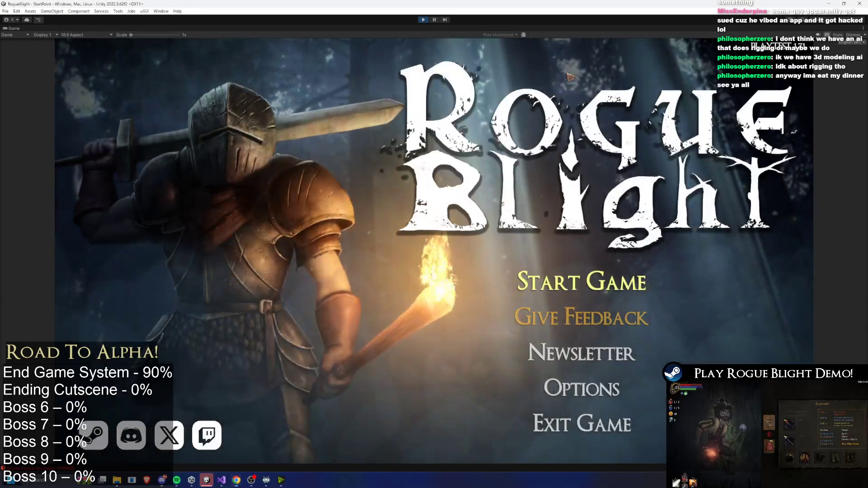
# Start the game, load a save slot, and walk through the Sanctuary to the Cartographer's map selection
pyautogui.click(574, 271)
pyautogui.click(604, 230)
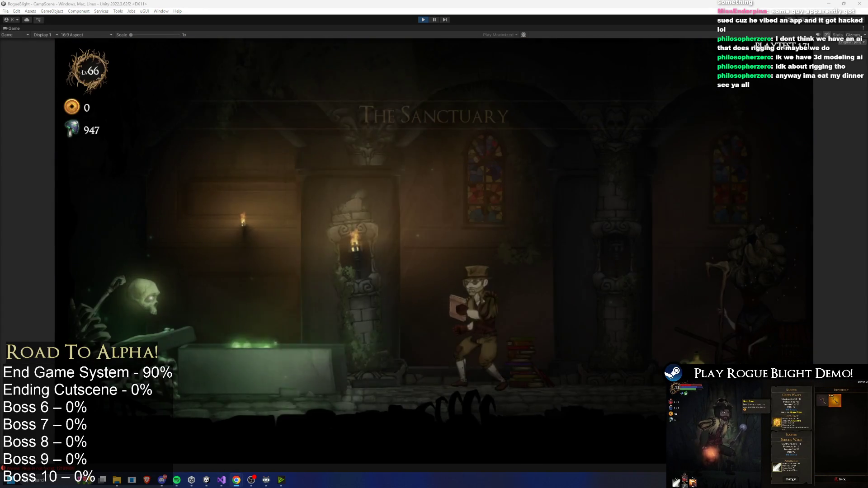
pyautogui.press('d')
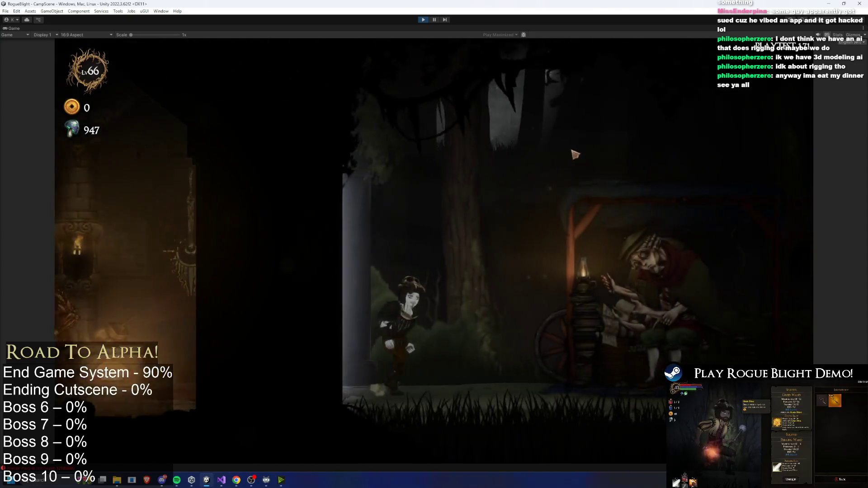
pyautogui.press('e')
pyautogui.click(549, 140)
# Browse the Challenge Maps, review the top Forest of the Giants map's details, and start it
pyautogui.click(526, 196)
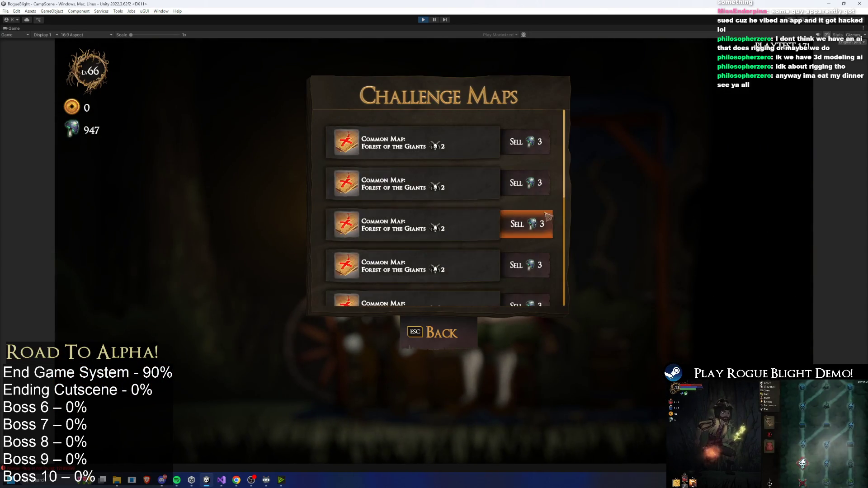
pyautogui.scroll(-2, 455, 155)
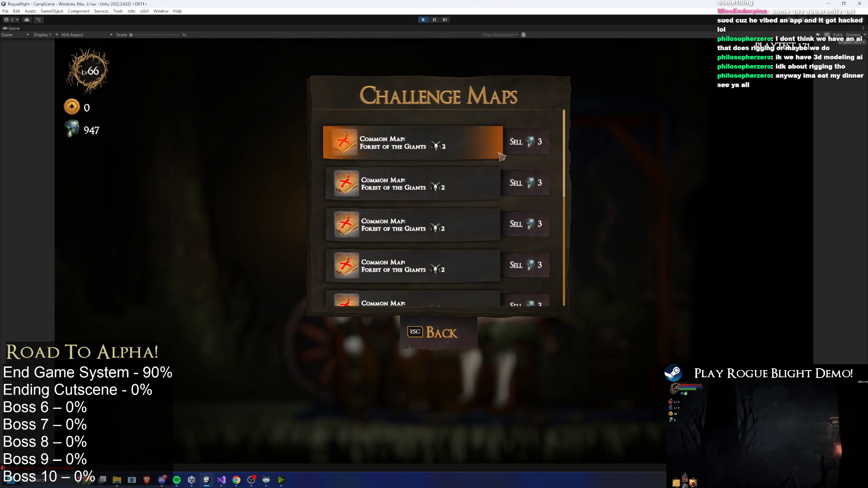
pyautogui.scroll(2, 441, 142)
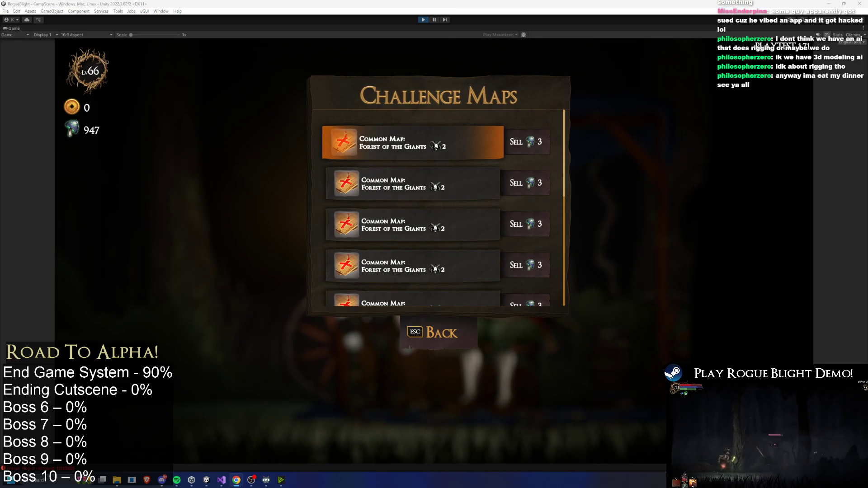
pyautogui.scroll(-1, 422, 131)
pyautogui.scroll(1, 430, 203)
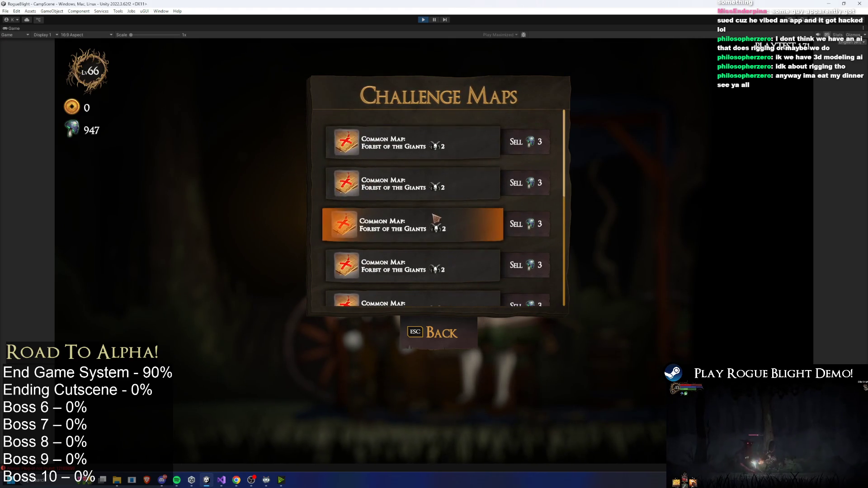
pyautogui.click(416, 144)
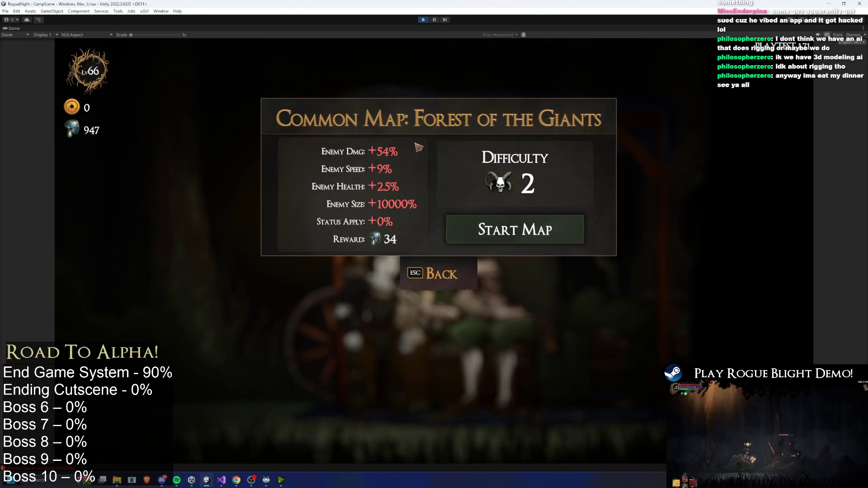
pyautogui.click(418, 219)
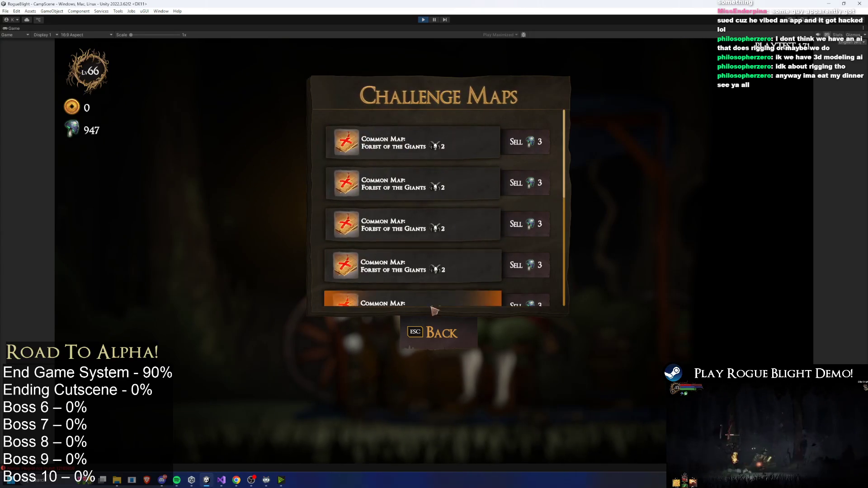
pyautogui.click(436, 146)
pyautogui.click(414, 276)
pyautogui.click(436, 144)
pyautogui.click(421, 274)
pyautogui.click(416, 137)
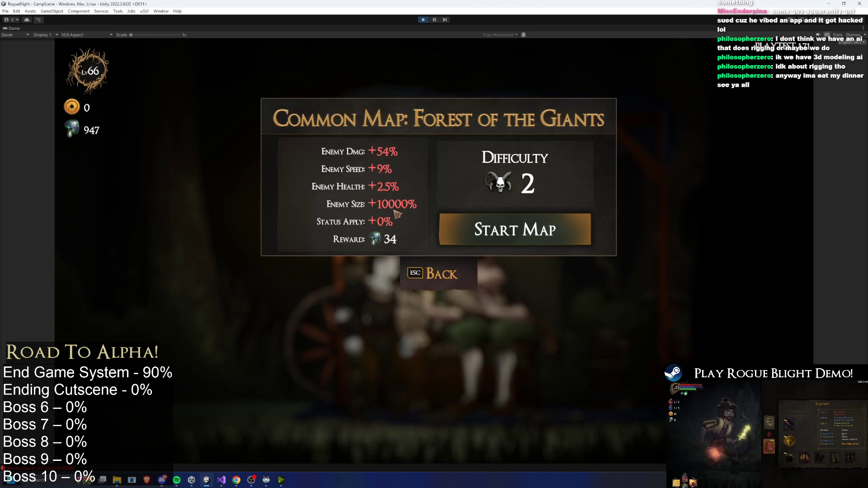
pyautogui.click(545, 237)
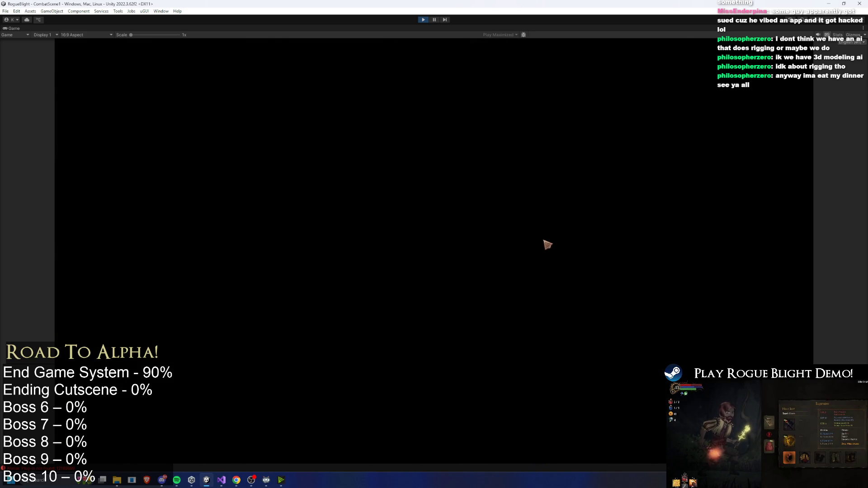
# Choose the Wooden Sword, survey the forest node map, and enter the glowing starting skull node
pyautogui.click(449, 244)
pyautogui.scroll(5, 505, 232)
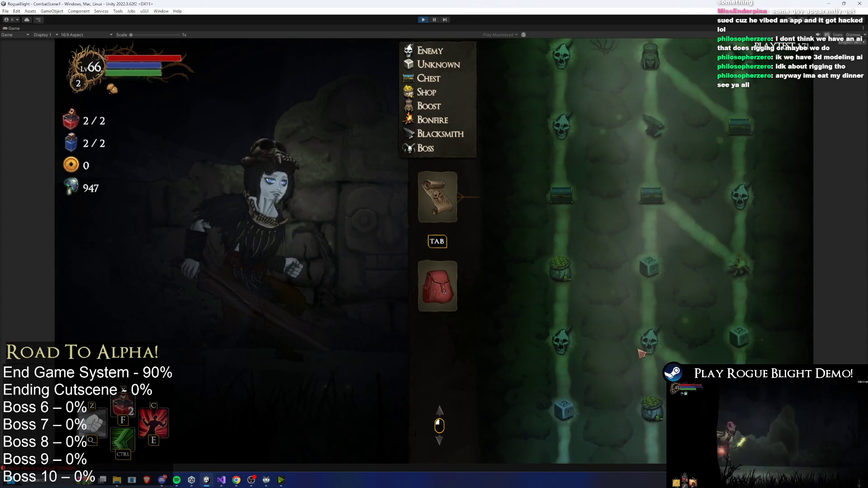
pyautogui.scroll(-3, 641, 344)
pyautogui.scroll(-3, 659, 180)
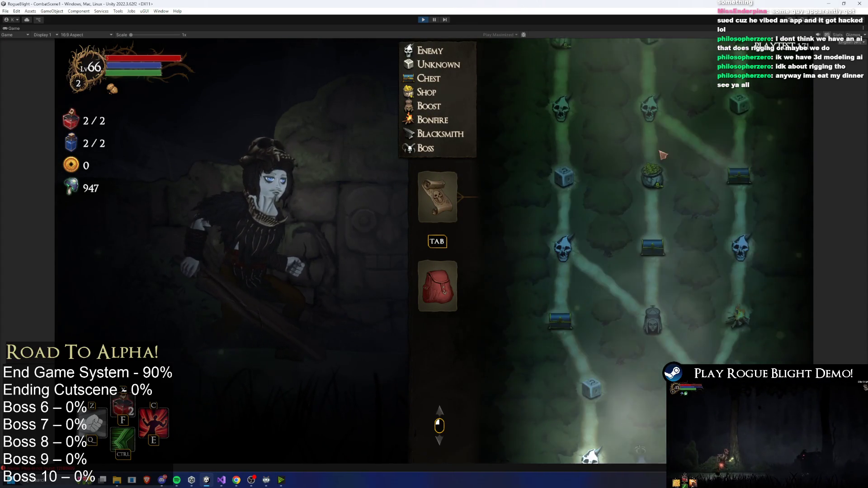
pyautogui.scroll(4, 661, 284)
pyautogui.scroll(-4, 631, 344)
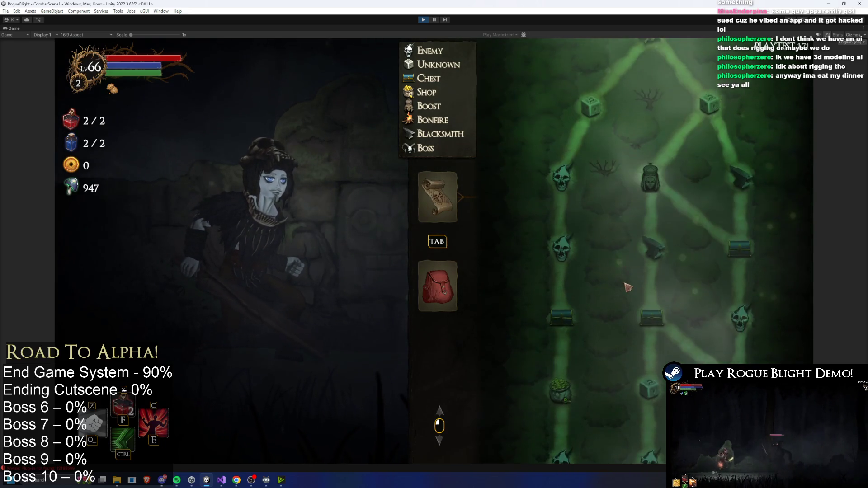
pyautogui.scroll(2, 635, 204)
pyautogui.scroll(-2, 638, 135)
pyautogui.scroll(3, 638, 121)
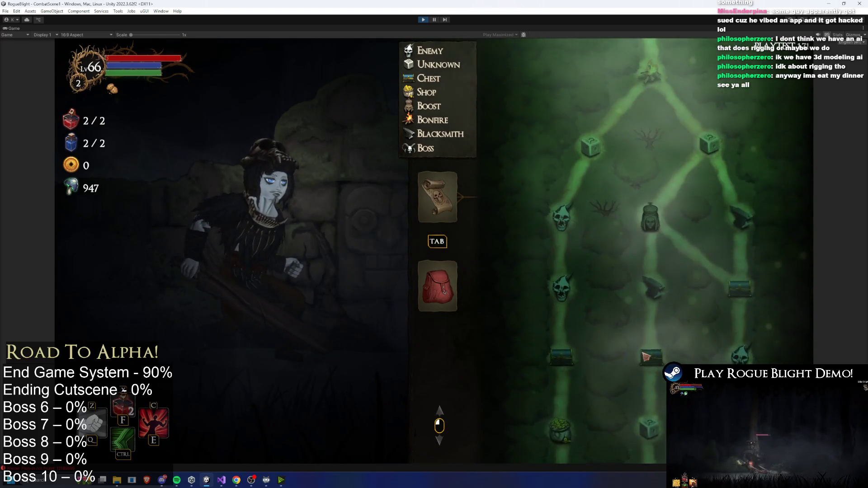
pyautogui.scroll(-5, 648, 266)
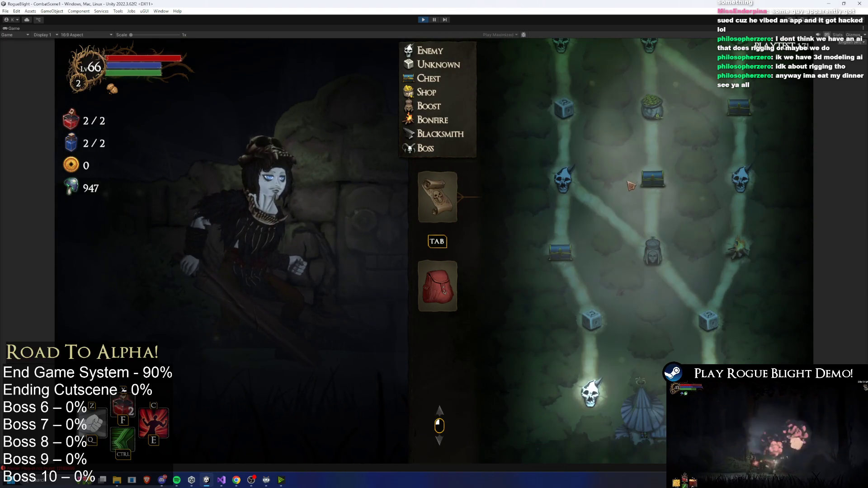
pyautogui.click(597, 383)
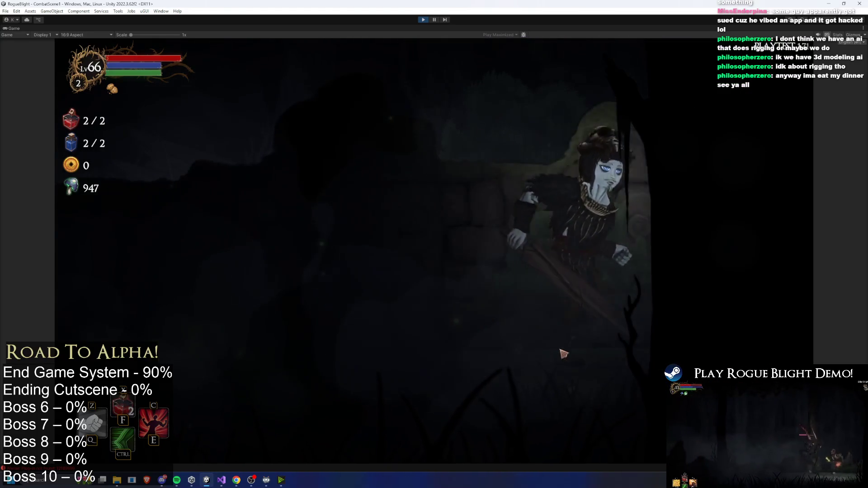
# Run and dash left and right through the forest room, then pause with Ctrl+Shift+P
pyautogui.press('d')
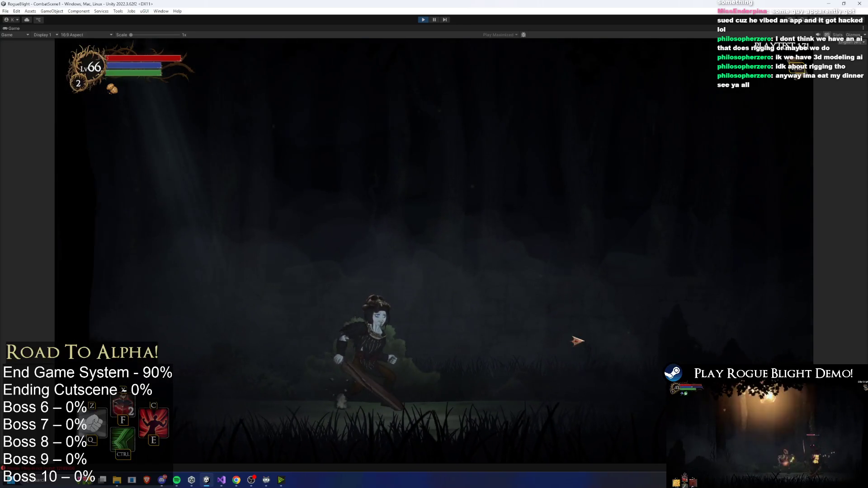
pyautogui.press('ctrl')
pyautogui.press('a')
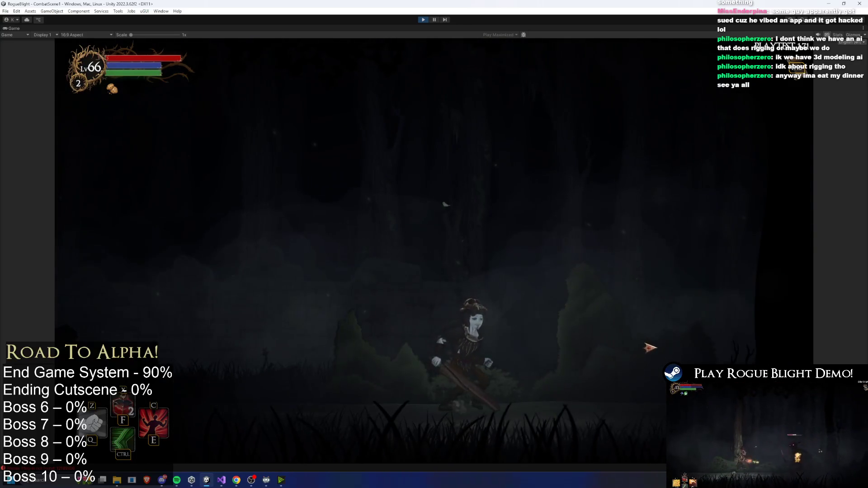
pyautogui.press('d')
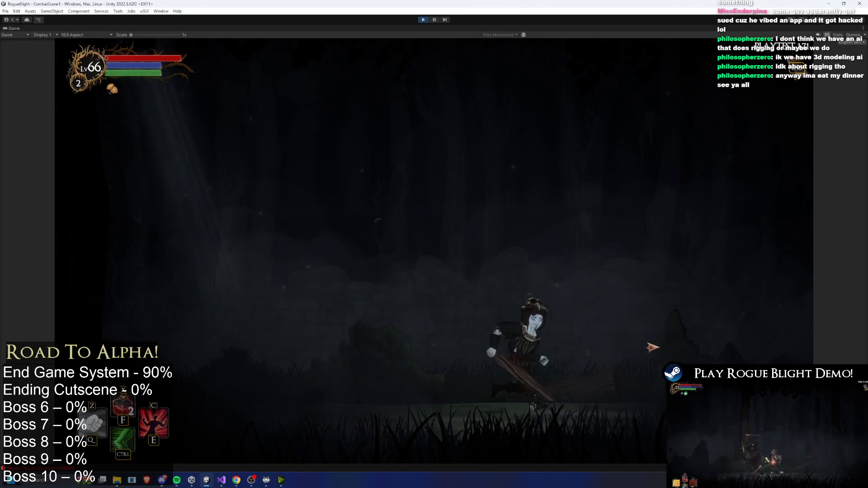
pyautogui.press('d')
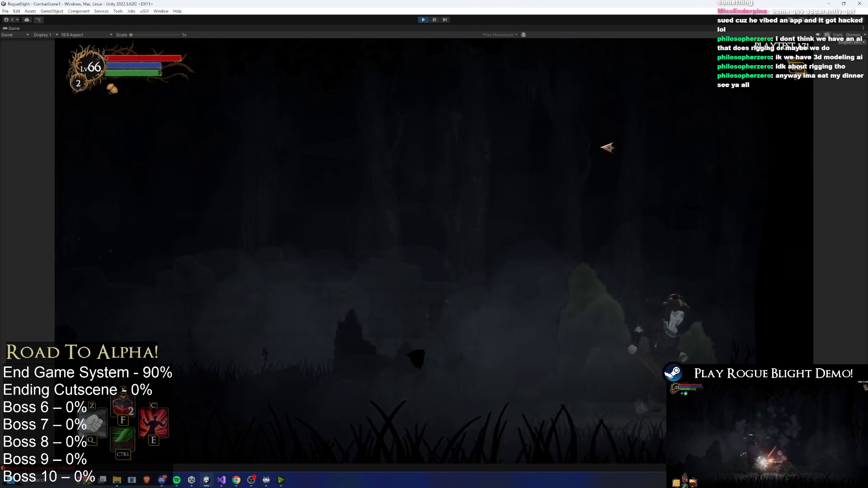
pyautogui.press('ctrl')
pyautogui.press('d')
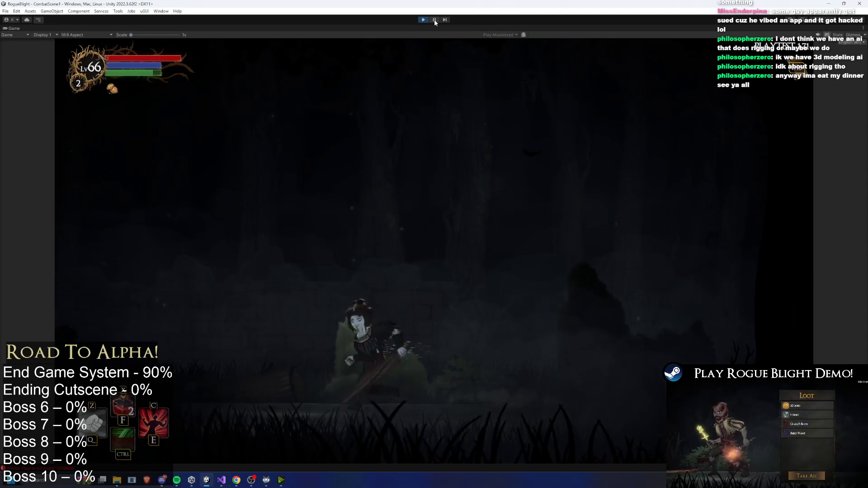
pyautogui.hotkey('ctrl', 'shift', 'p')
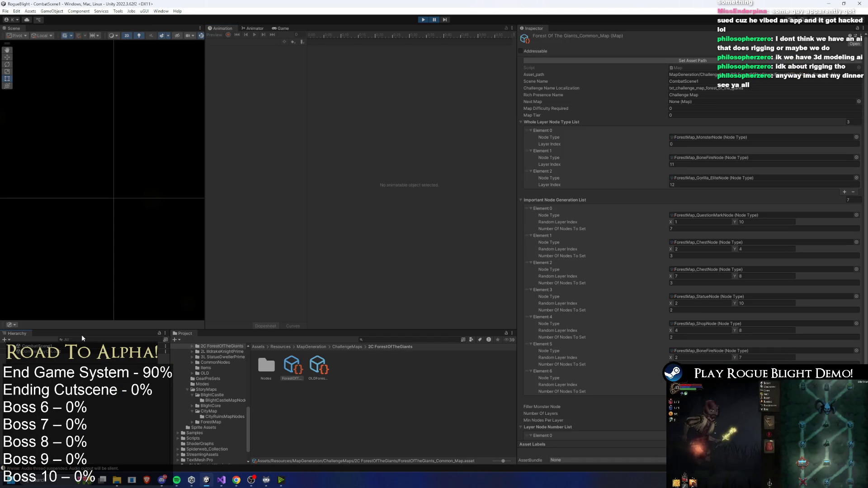
# Find the goblin mage in the Hierarchy, frame it, and set its scale to 1
pyautogui.click(81, 338)
pyautogui.write('go')
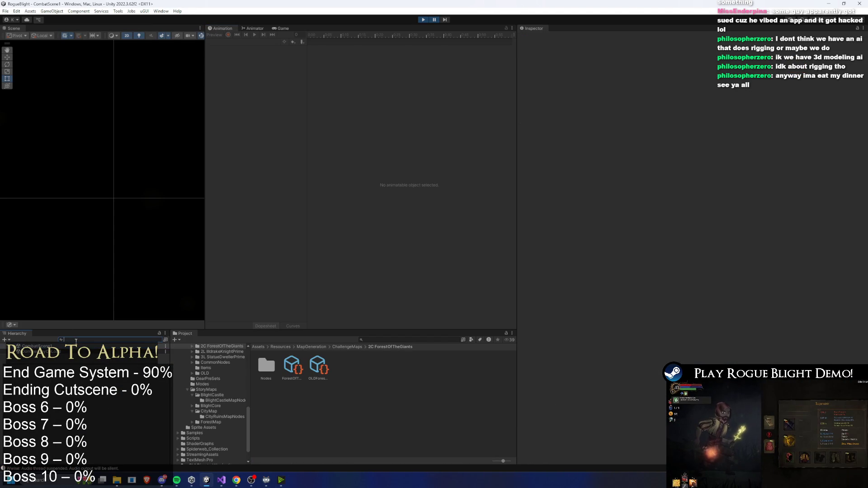
pyautogui.write('bli')
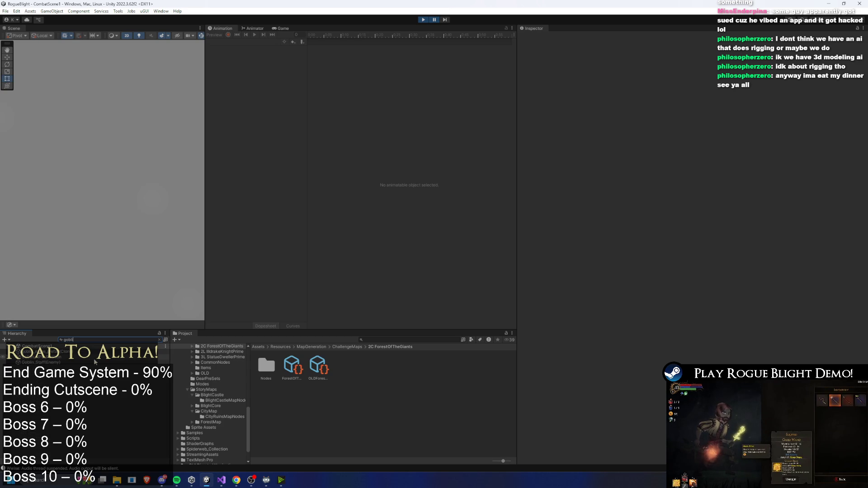
pyautogui.press('Down')
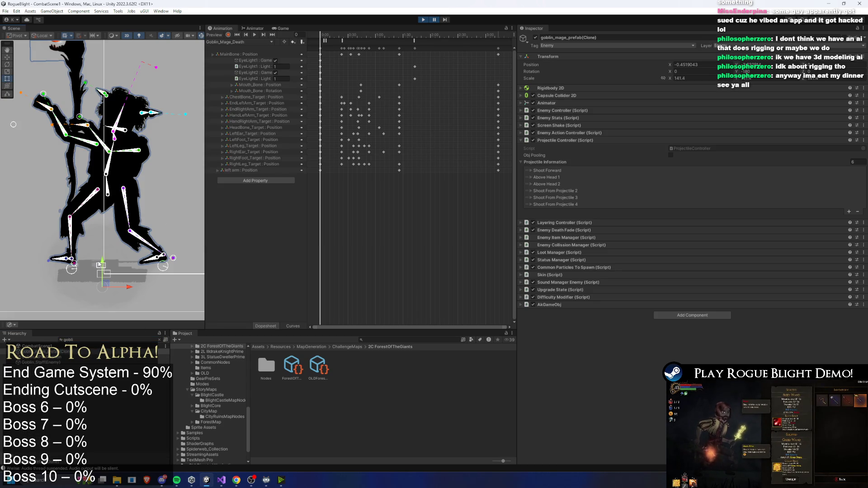
pyautogui.scroll(2, 99, 268)
pyautogui.scroll(10, 100, 258)
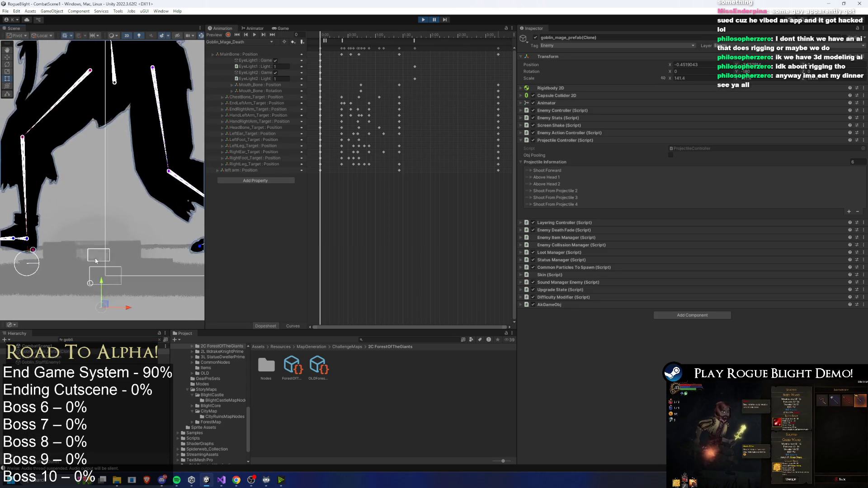
pyautogui.press('f')
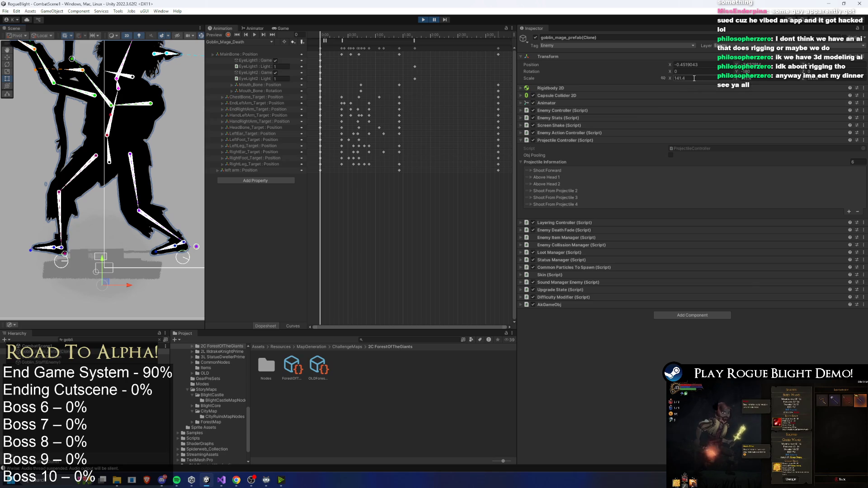
pyautogui.write('1')
pyautogui.press('Return')
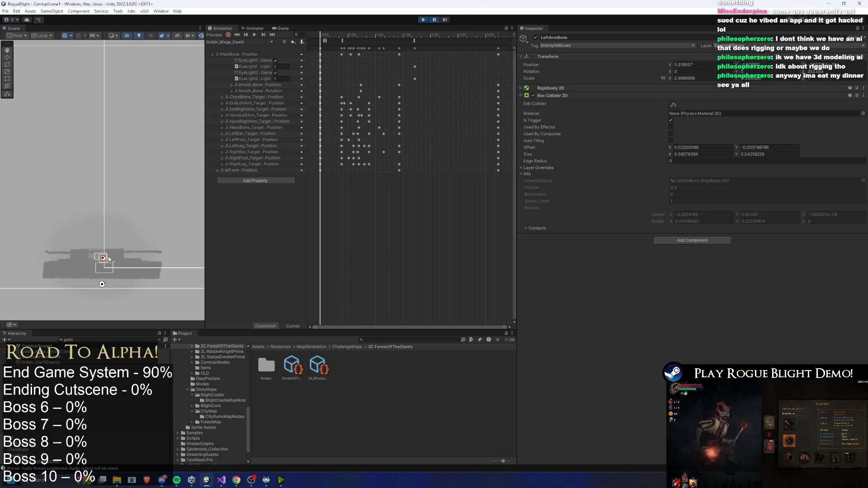
pyautogui.press('f')
# Inspect the goblin's arm and Mouth_Bone bones, reselect the goblin mage, and resume the game
pyautogui.click(244, 171)
pyautogui.scroll(-10, 92, 173)
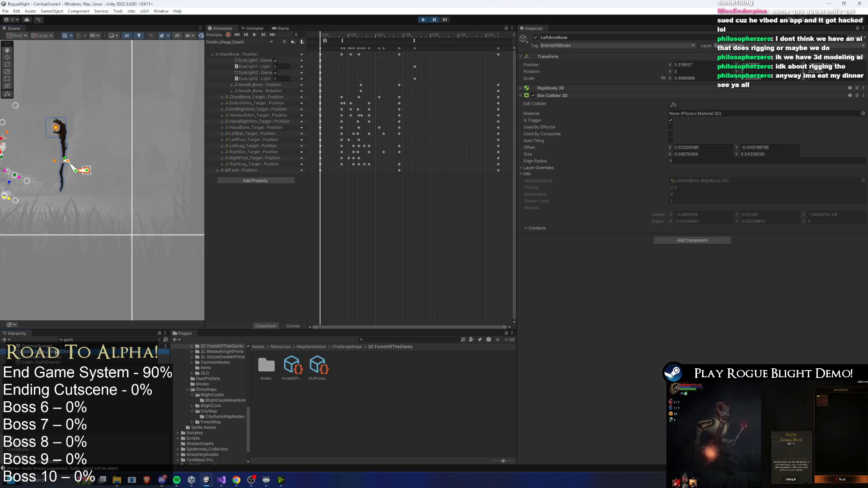
pyautogui.click(69, 161)
pyautogui.write('w')
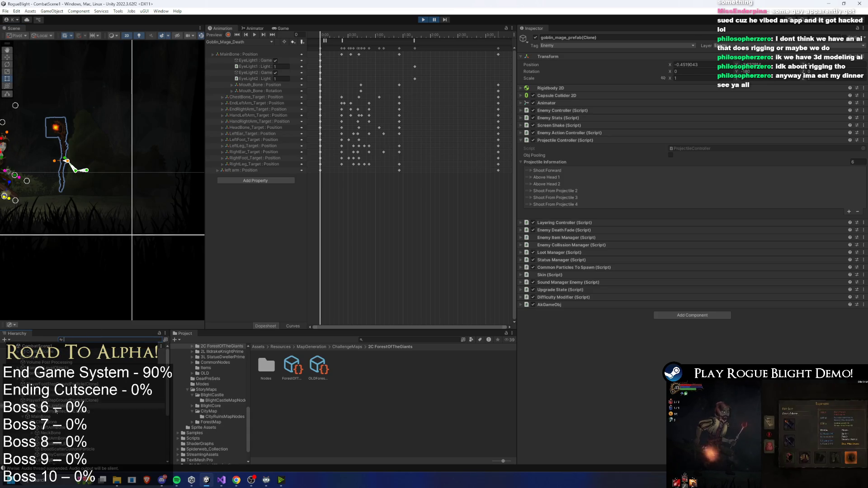
pyautogui.scroll(-2, 132, 198)
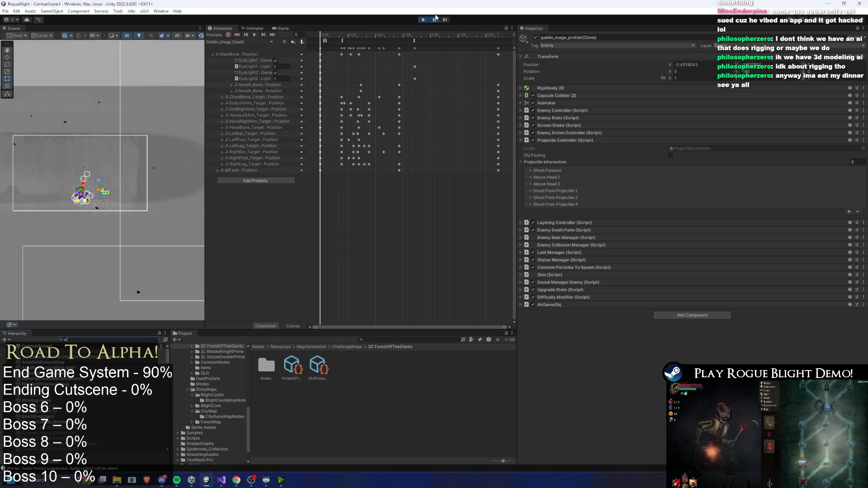
pyautogui.click(435, 19)
pyautogui.click(436, 19)
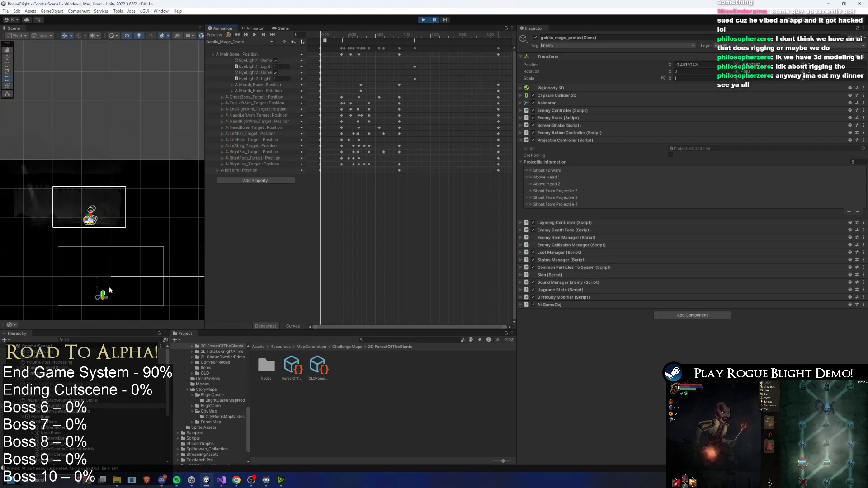
pyautogui.scroll(-3, 121, 243)
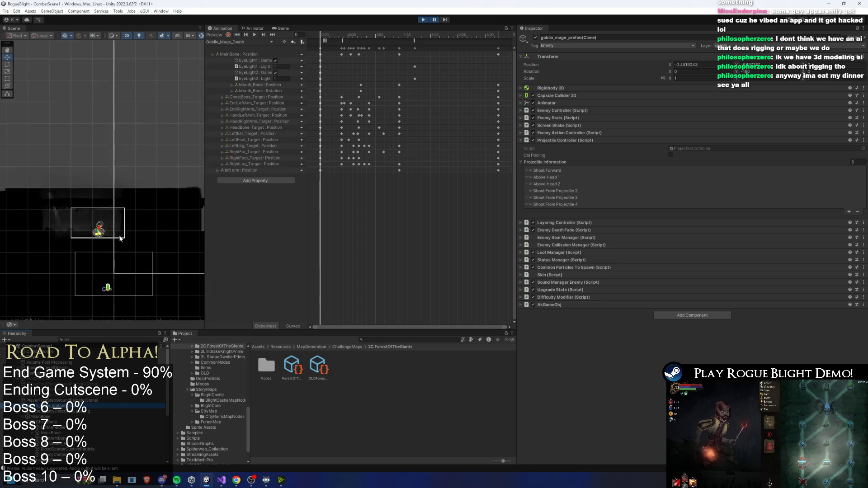
pyautogui.scroll(-2, 119, 255)
pyautogui.click(112, 306)
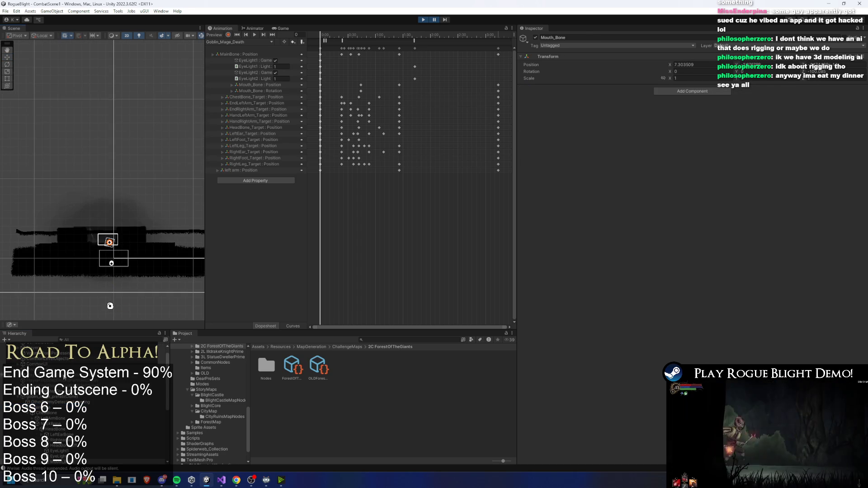
pyautogui.click(53, 402)
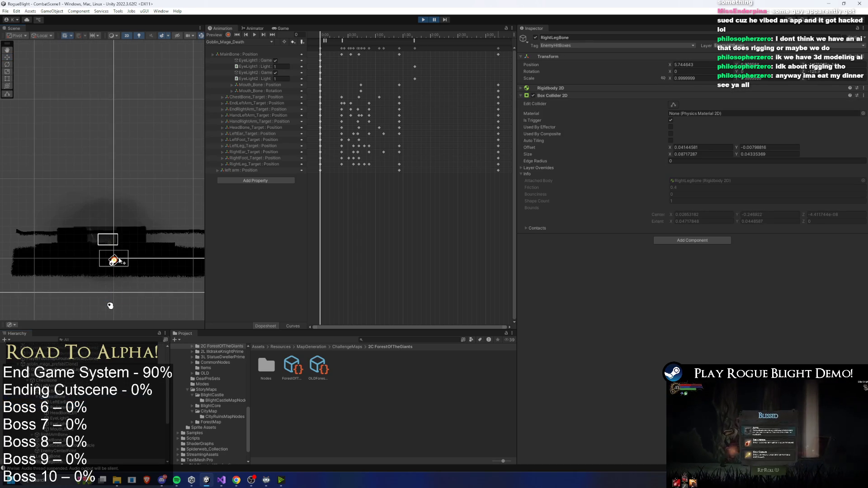
pyautogui.click(434, 19)
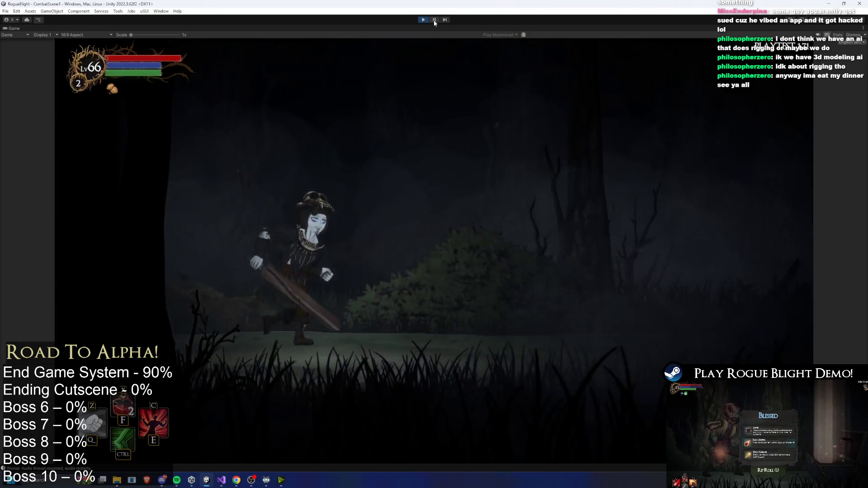
# Pause, scale goblin_warrior_prefab(Clone) from 141.4 down to about 2.29, frame it, and resume play
pyautogui.click(434, 20)
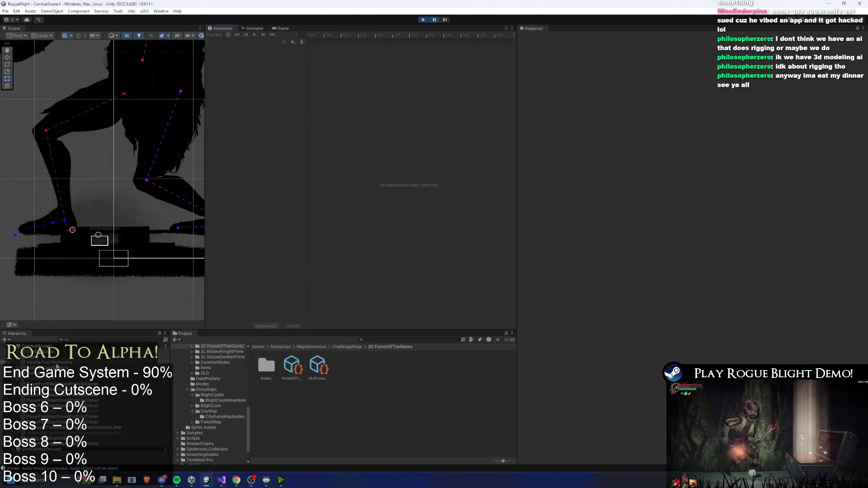
pyautogui.click(59, 439)
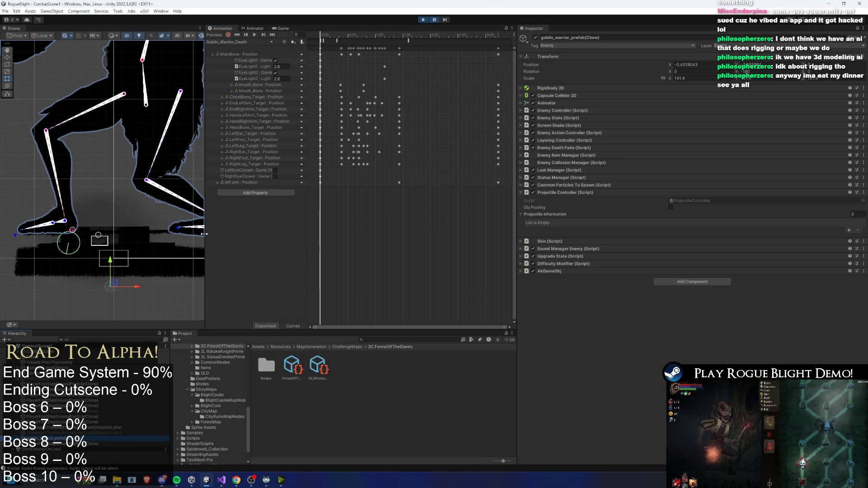
pyautogui.moveTo(114, 287)
pyautogui.mouseDown()
pyautogui.moveTo(94, 307)
pyautogui.moveTo(100, 251)
pyautogui.mouseUp()
pyautogui.press('w')
pyautogui.press('f')
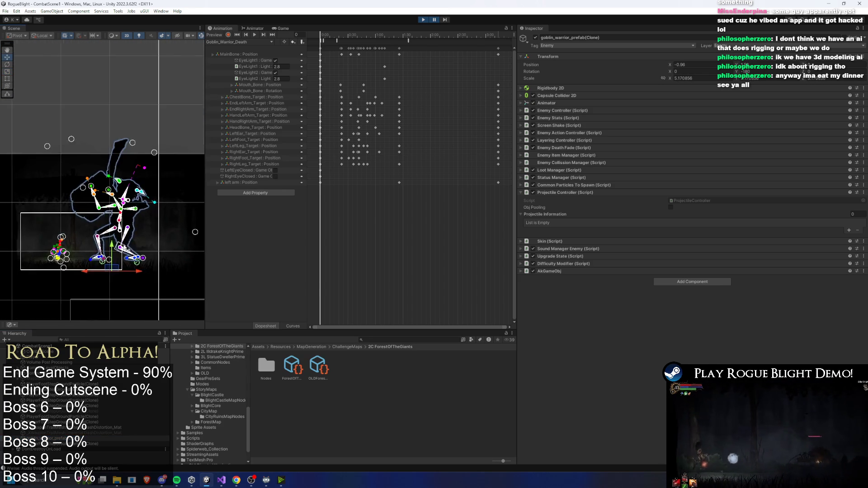
pyautogui.press('r')
pyautogui.moveTo(113, 288)
pyautogui.mouseDown()
pyautogui.moveTo(87, 294)
pyautogui.moveTo(128, 264)
pyautogui.mouseUp()
pyautogui.press('w')
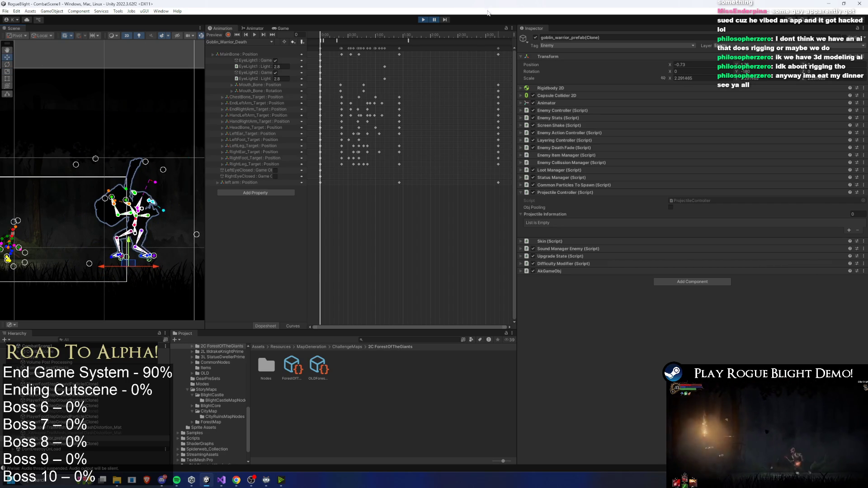
pyautogui.click(434, 20)
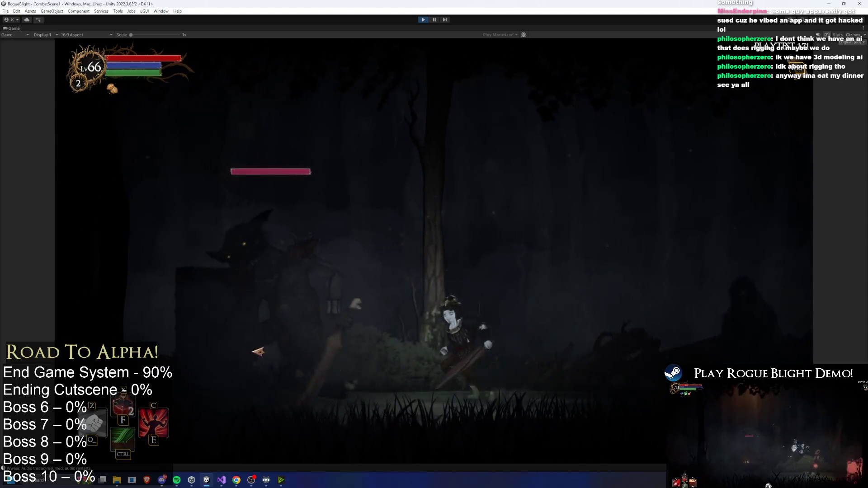
# Attack the goblin warrior with slashes, the C damage boost, and Ctrl dashes
pyautogui.click(283, 341)
pyautogui.click(286, 347)
pyautogui.press('d')
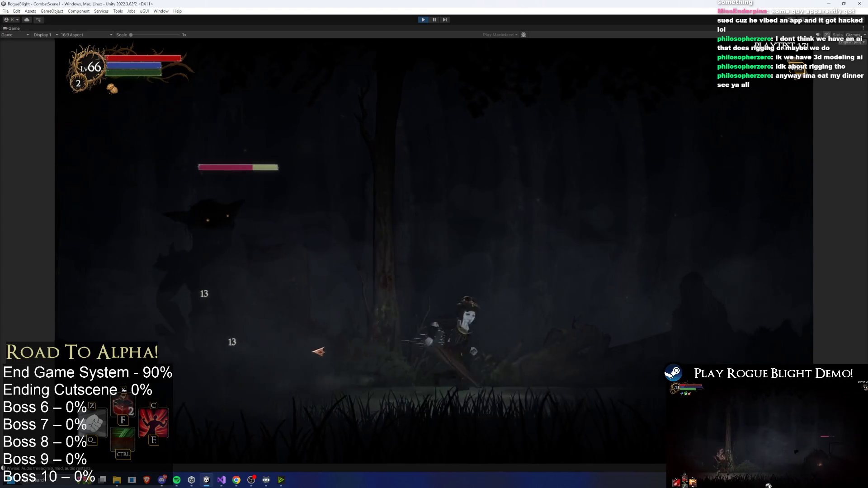
pyautogui.press('c')
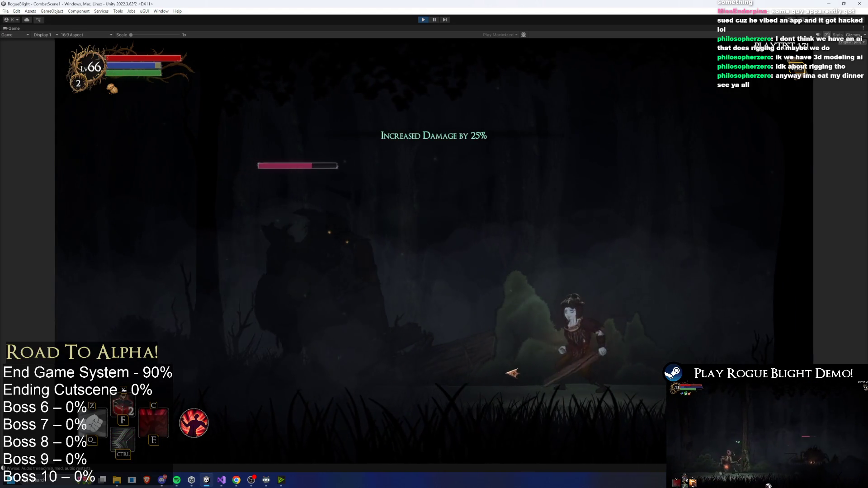
pyautogui.press('ctrl')
pyautogui.click(606, 365)
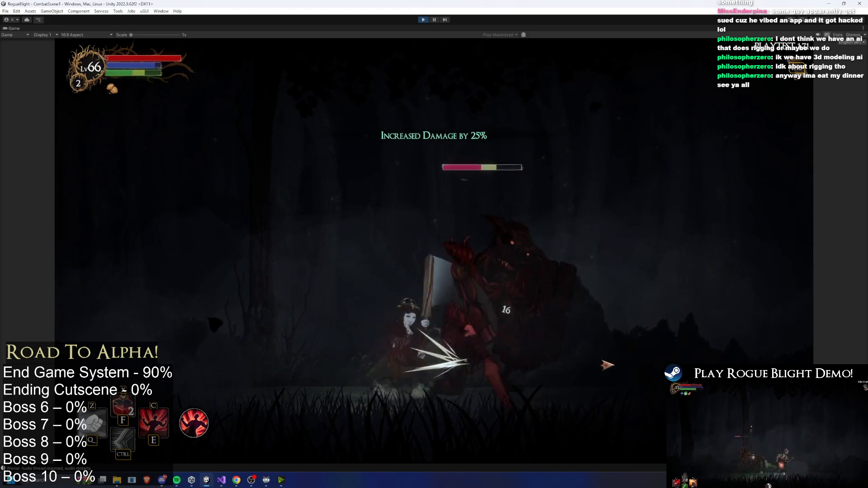
pyautogui.click(607, 362)
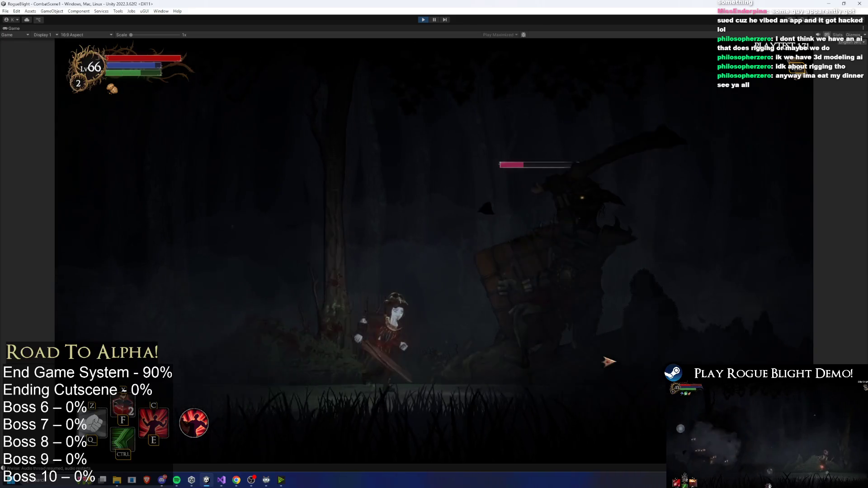
pyautogui.press('ctrl')
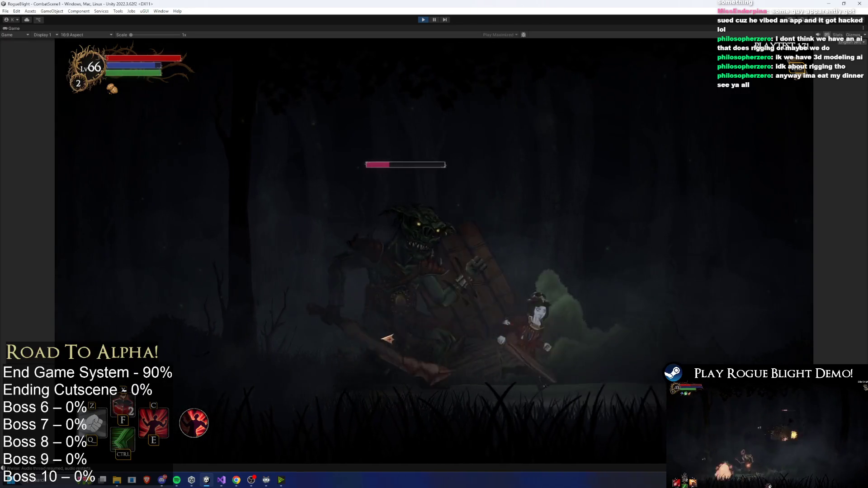
# Dash past the goblin warrior and reposition left and right around it
pyautogui.press('a')
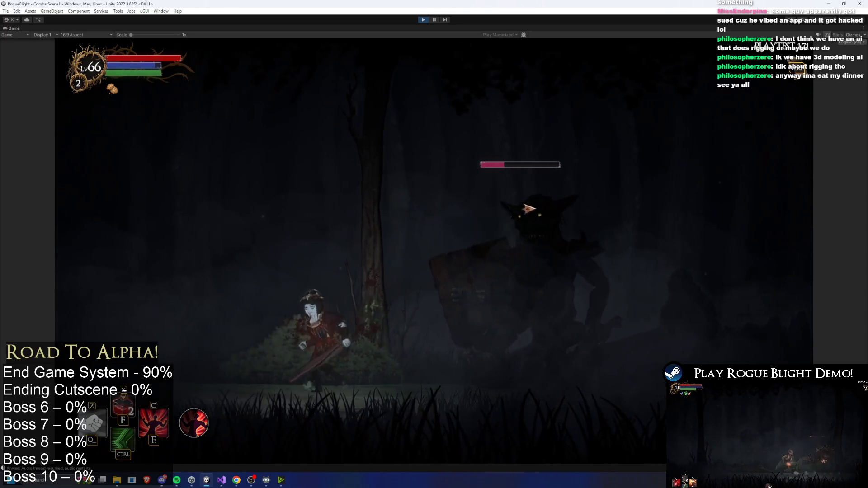
pyautogui.press('ctrl')
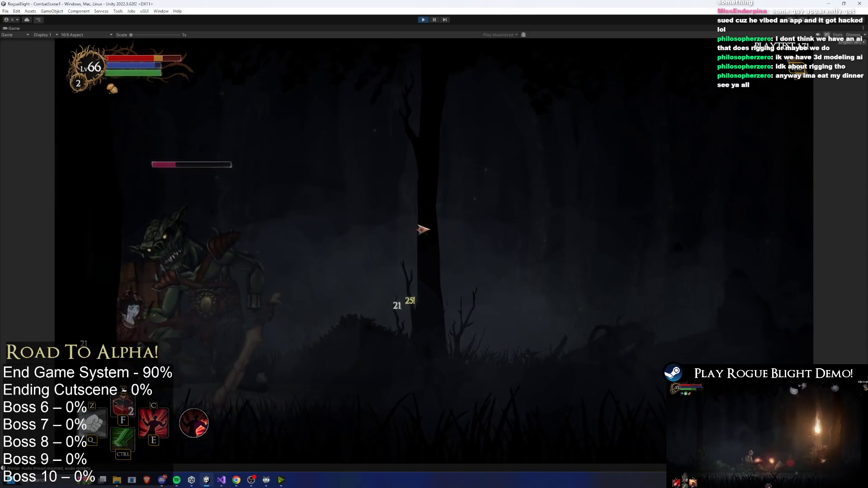
pyautogui.press('d')
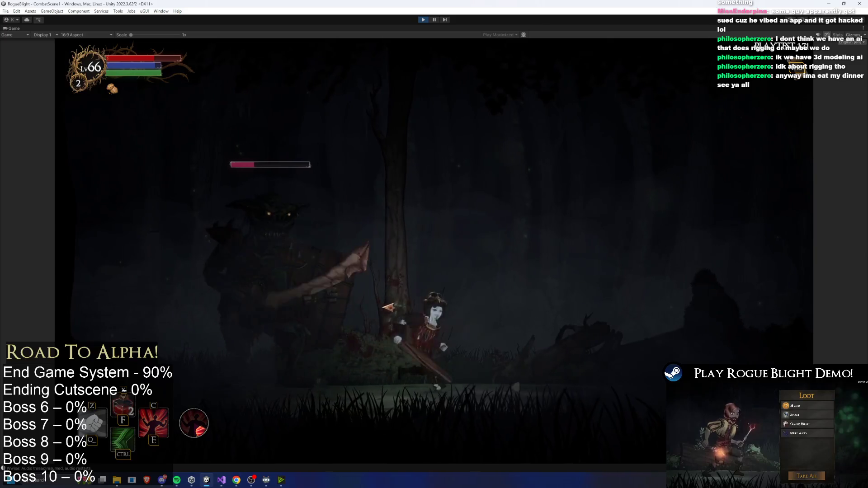
pyautogui.press('a')
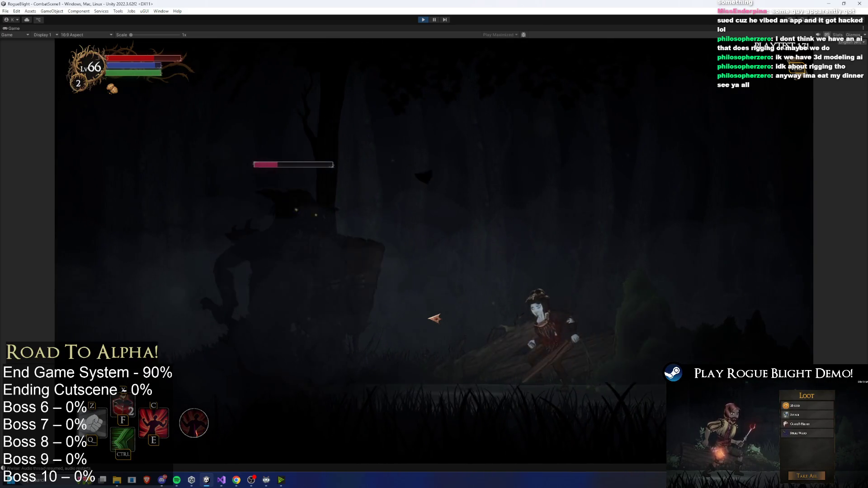
pyautogui.press('d')
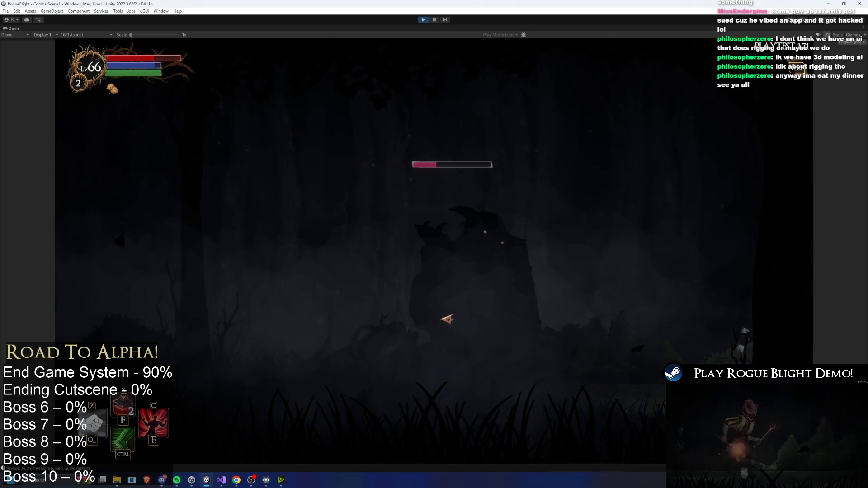
pyautogui.press('a')
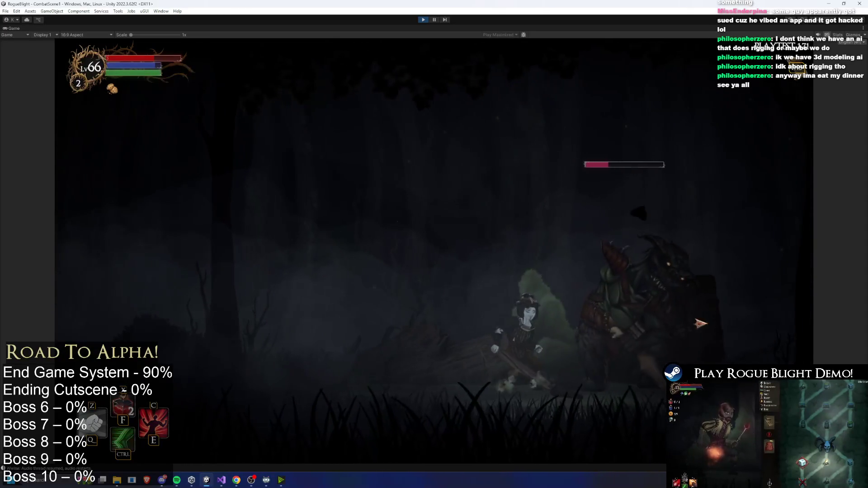
pyautogui.press('d')
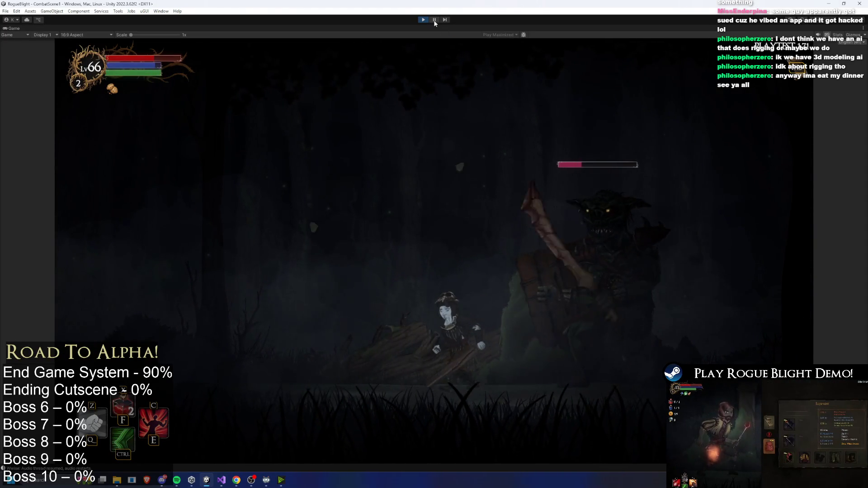
pyautogui.press('a')
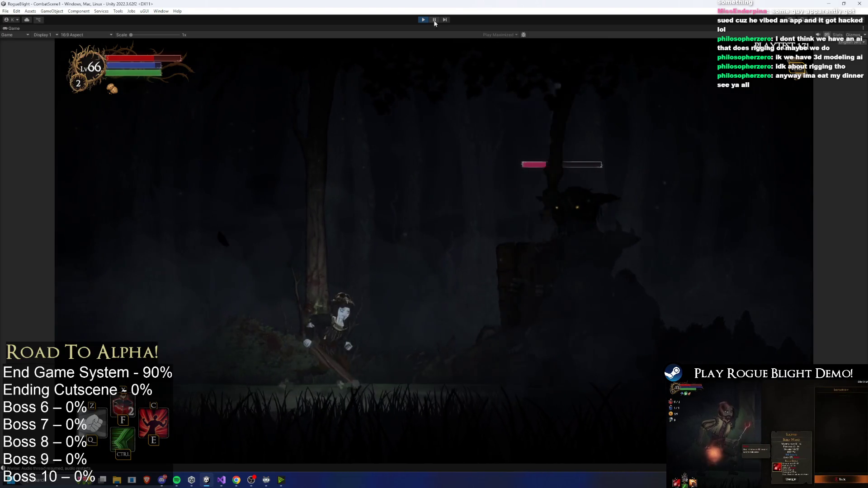
# Pause the playtest and inspect the ForestOfTheGiants_Common_Map generation settings
pyautogui.hotkey('ctrl', 'shift', 'p')
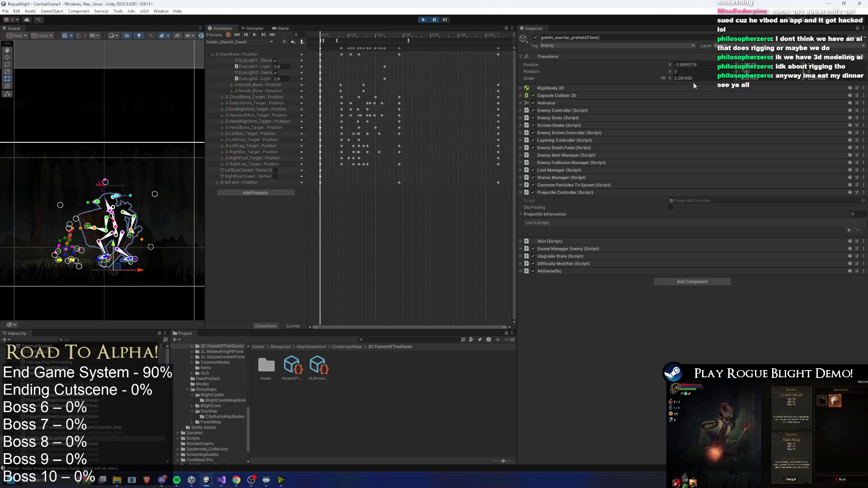
pyautogui.click(438, 19)
pyautogui.click(434, 19)
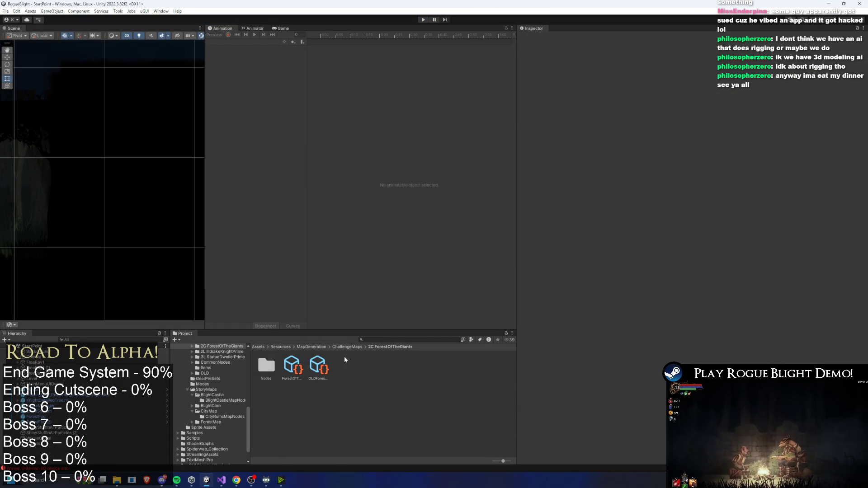
pyautogui.click(292, 365)
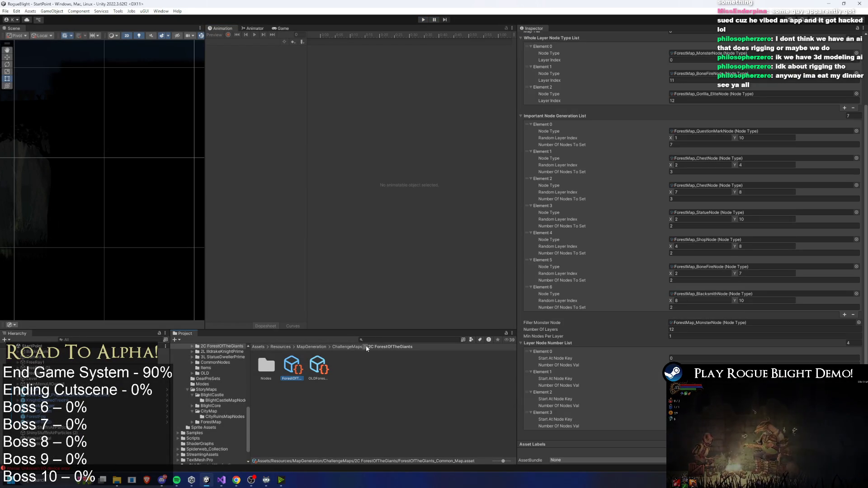
# Delete the OLDForestOfTheGiants_Common_Map asset and return to the ChallengeMaps folder
pyautogui.click(319, 367)
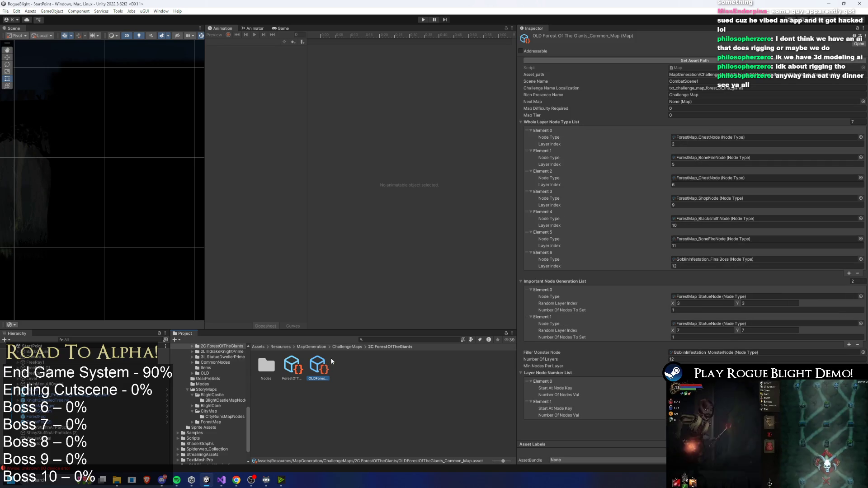
pyautogui.moveTo(177, 480)
pyautogui.press('Delete')
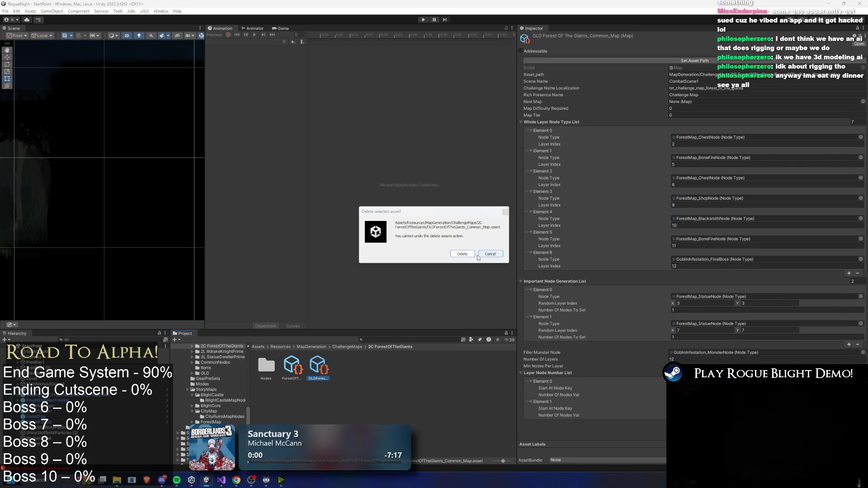
pyautogui.click(462, 254)
pyautogui.click(346, 346)
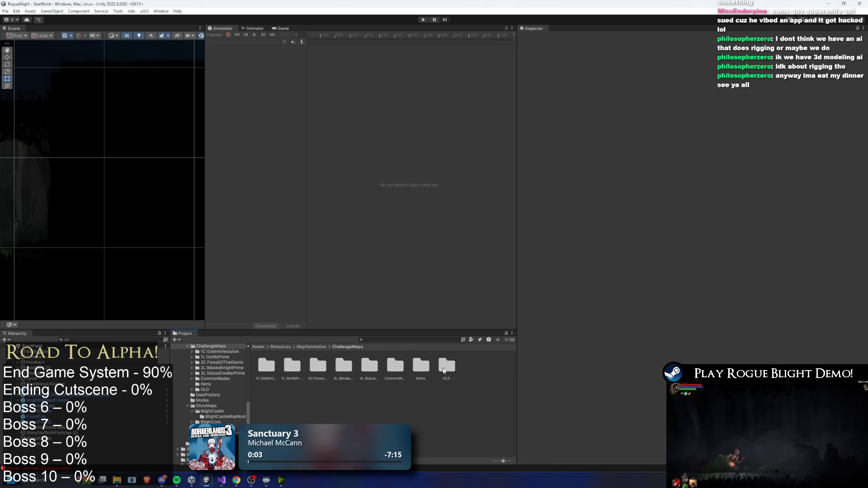
# Set 2C_Forest Of Giants_Map Item's Additional Size Modifier from 100 to 1 and start a playtest
pyautogui.doubleClick(412, 368)
pyautogui.click(320, 366)
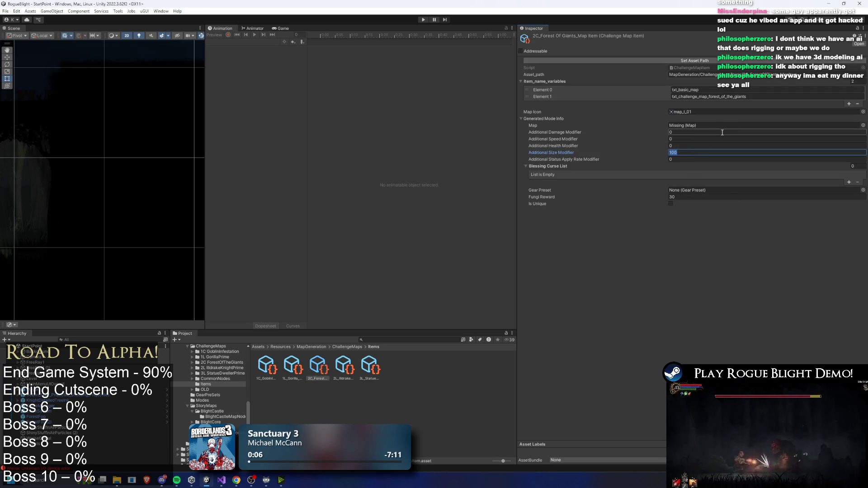
pyautogui.write('1')
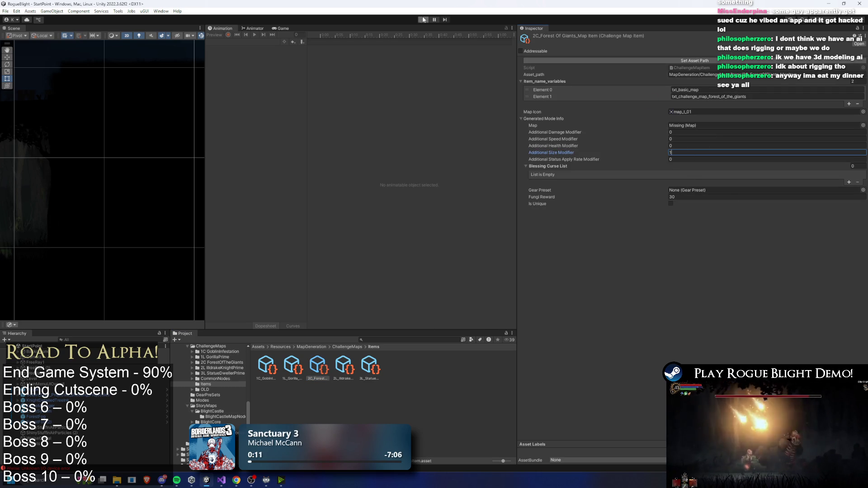
pyautogui.click(423, 20)
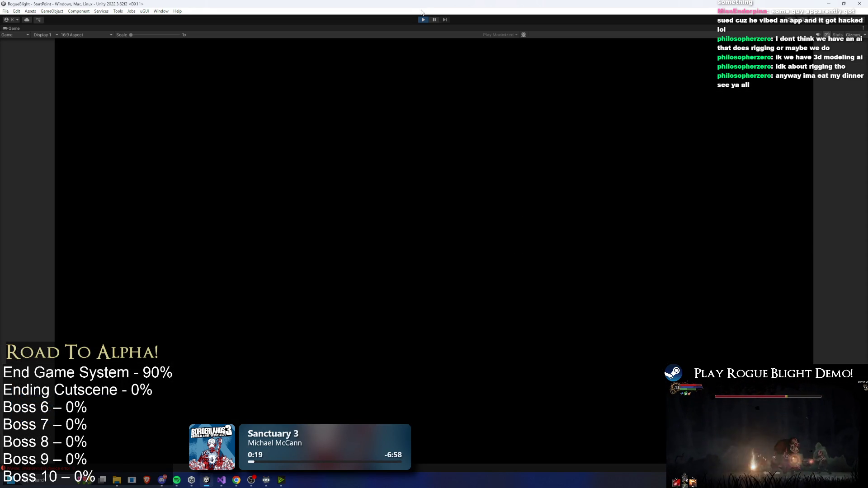
# Load the save, then find and inspect the live goblin_warrior_prefab(Clone) in the Hierarchy
pyautogui.press('Return')
pyautogui.press('Return')
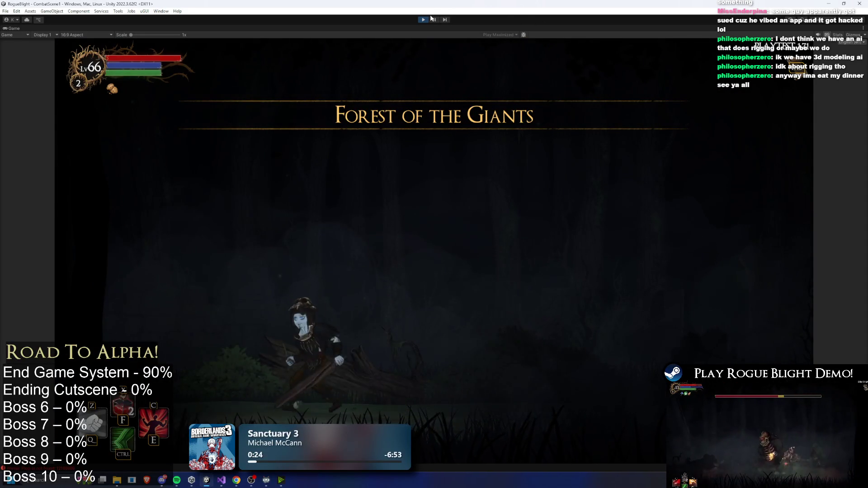
pyautogui.hotkey('shift', 'space')
pyautogui.click(94, 338)
pyautogui.write('poblin')
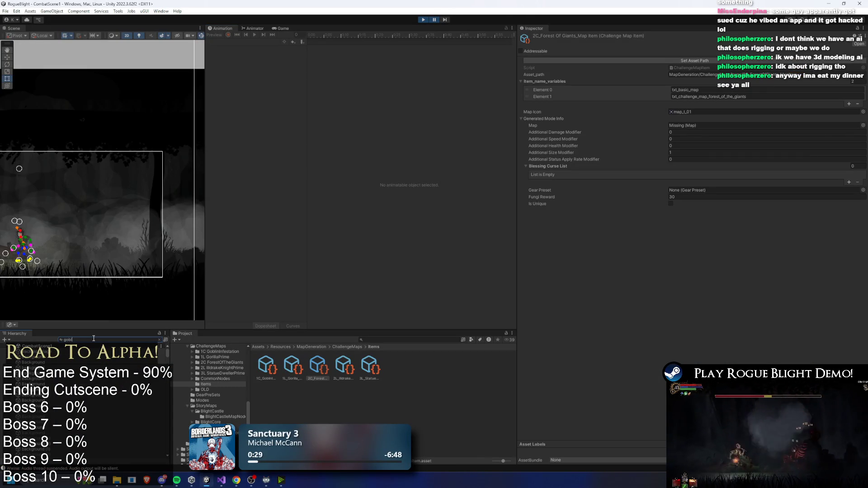
pyautogui.doubleClick(43, 368)
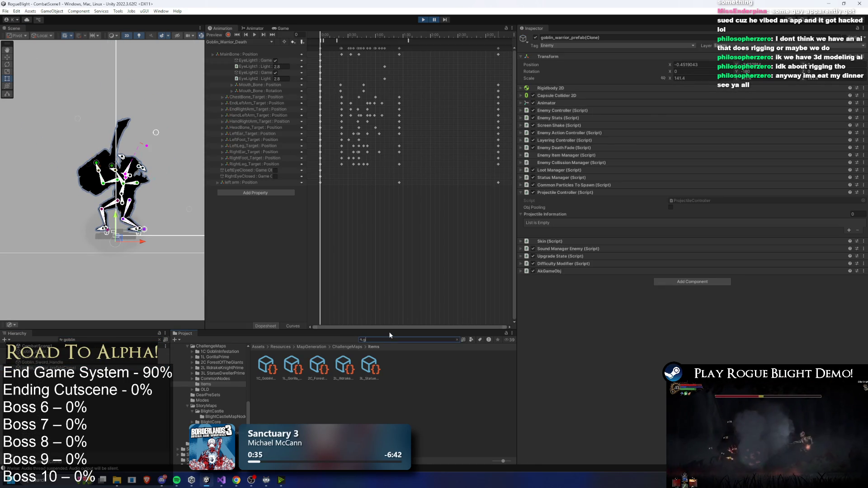
# Compare the goblin warrior prefab asset with its running clone, then pause the playtest
pyautogui.write('oblin warrior pref')
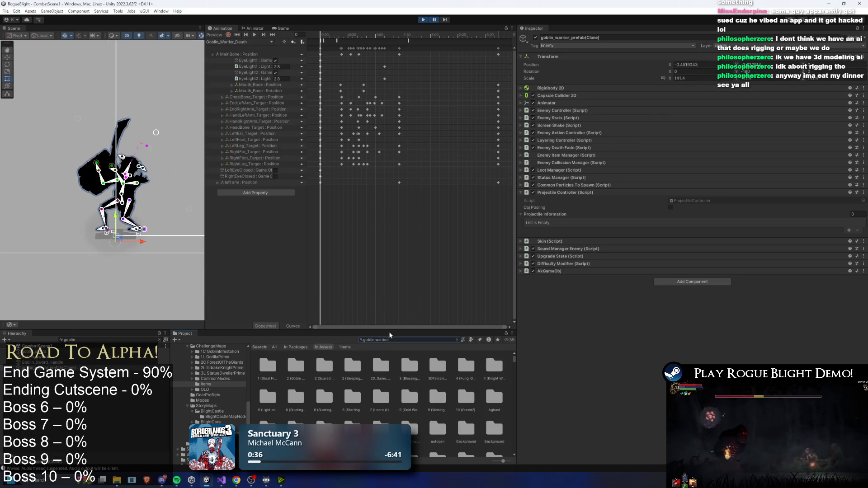
pyautogui.click(266, 367)
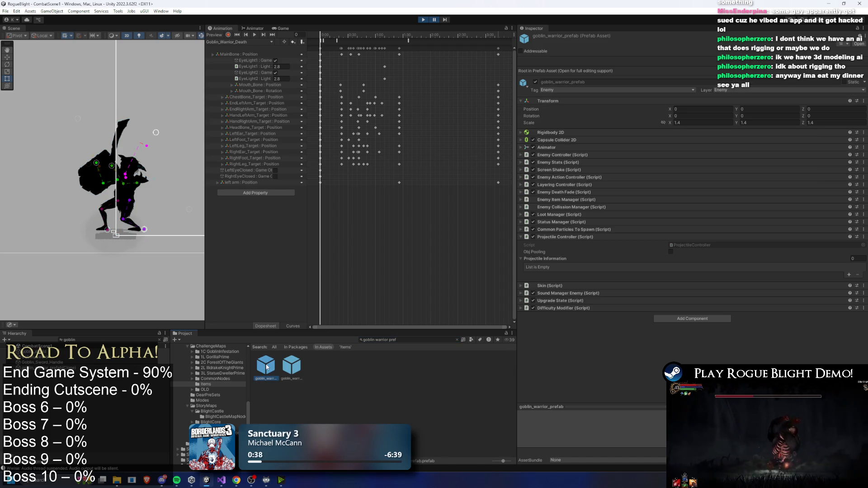
pyautogui.click(121, 156)
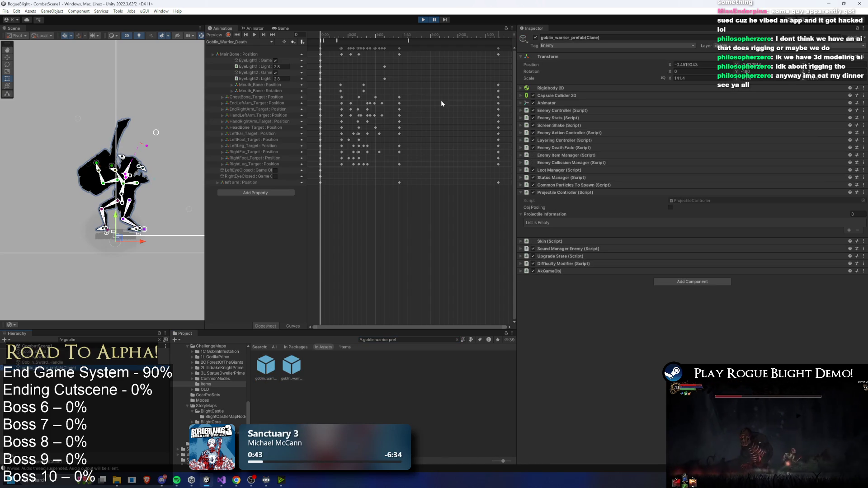
pyautogui.click(434, 19)
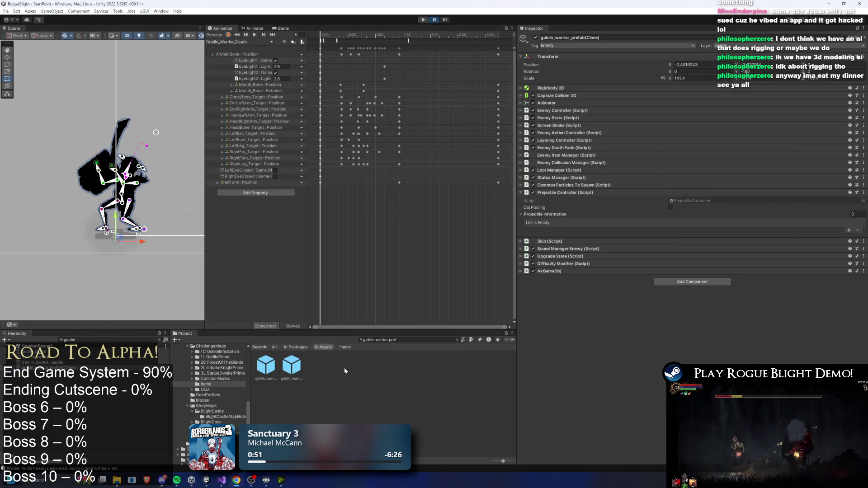
# Review the undead and regular goblin warrior prefabs, then view MixGoblinSpawner's spawn list
pyautogui.click(291, 366)
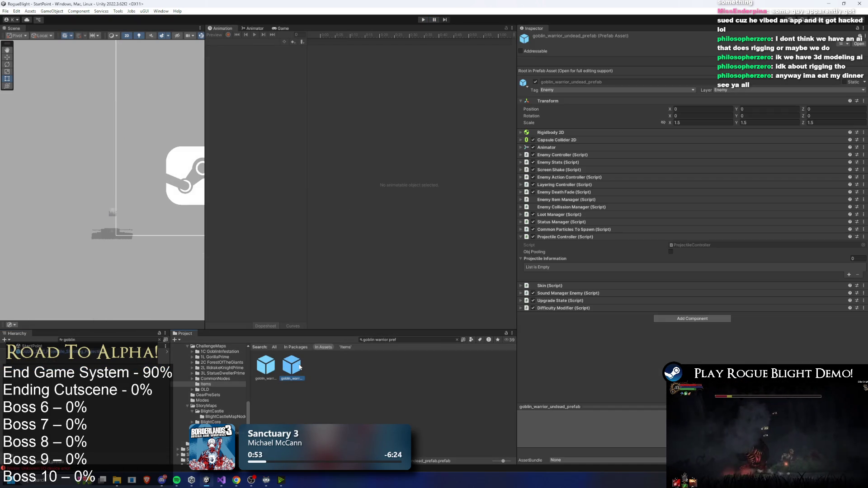
pyautogui.click(266, 365)
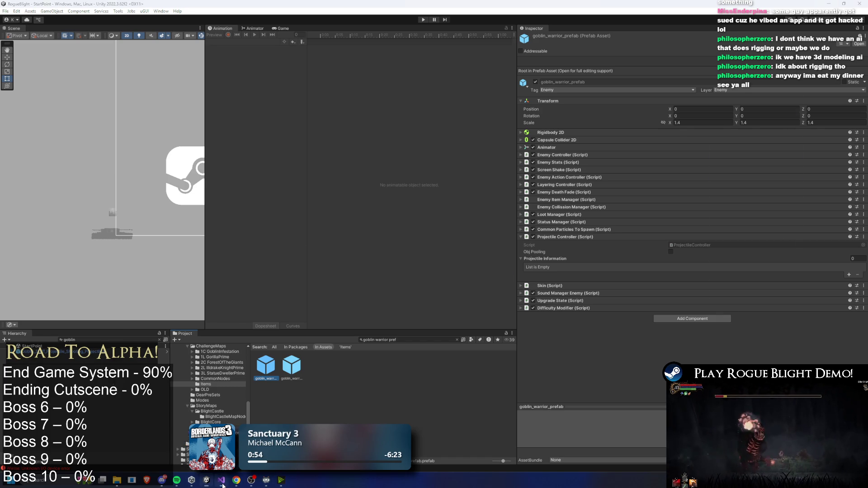
pyautogui.click(222, 482)
pyautogui.click(223, 482)
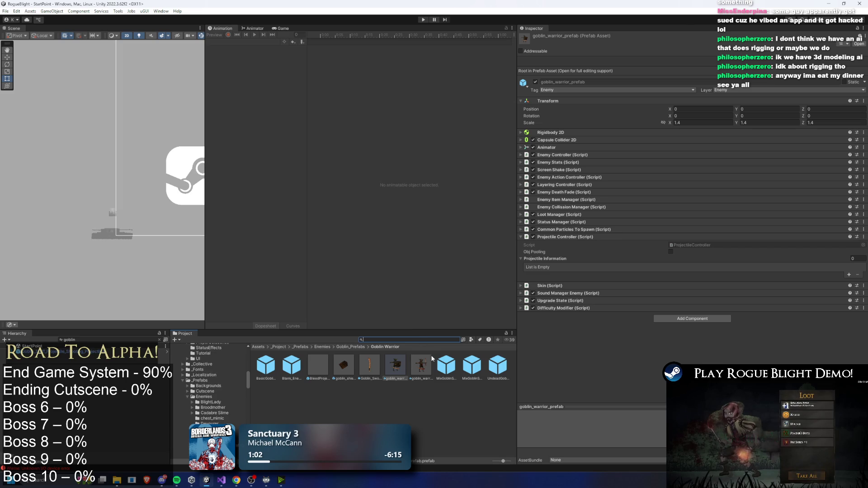
pyautogui.click(451, 369)
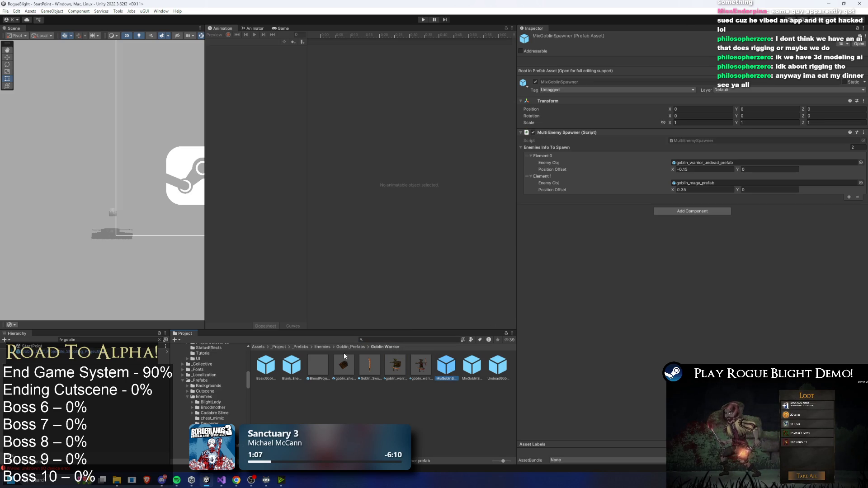
# Search the Project for 'forest of the gia' and open the Forest of the Giants generation asset
pyautogui.write('gobli')
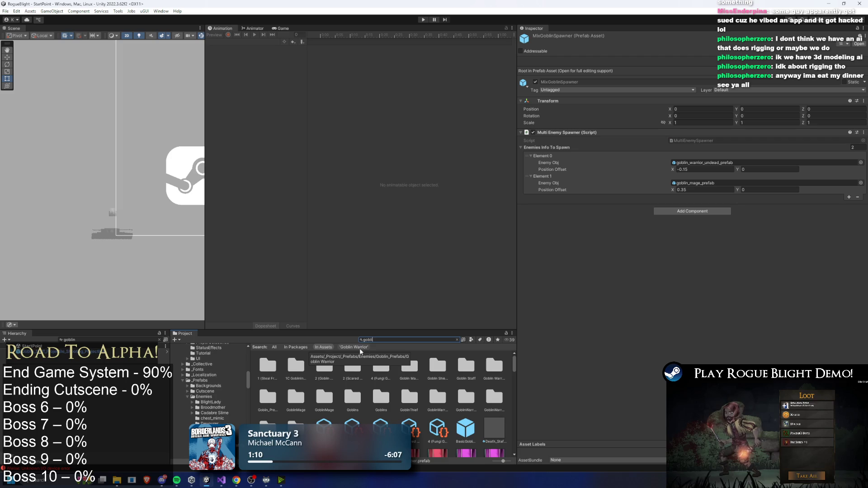
pyautogui.press('BackSpace')
pyautogui.press('BackSpace')
pyautogui.press('BackSpace')
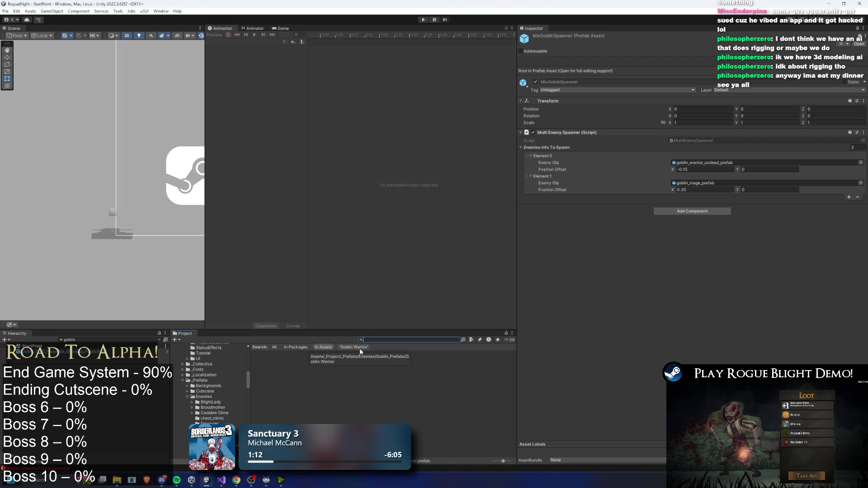
pyautogui.press('BackSpace')
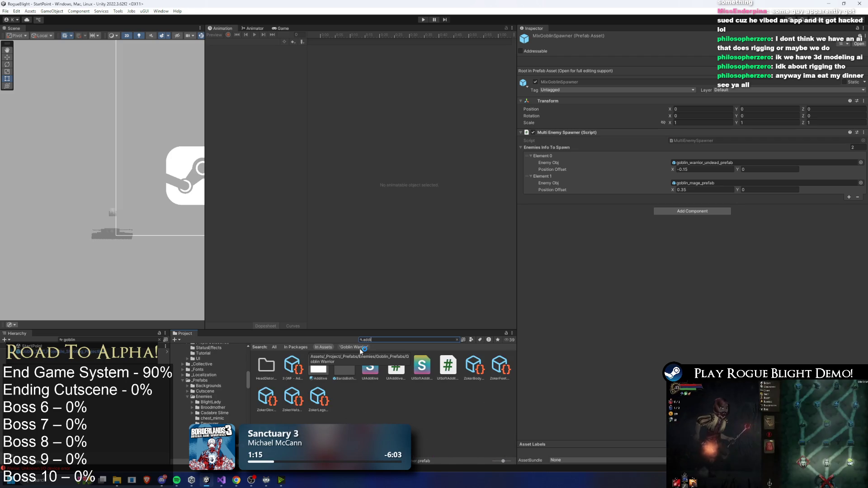
pyautogui.write('forest of the gia')
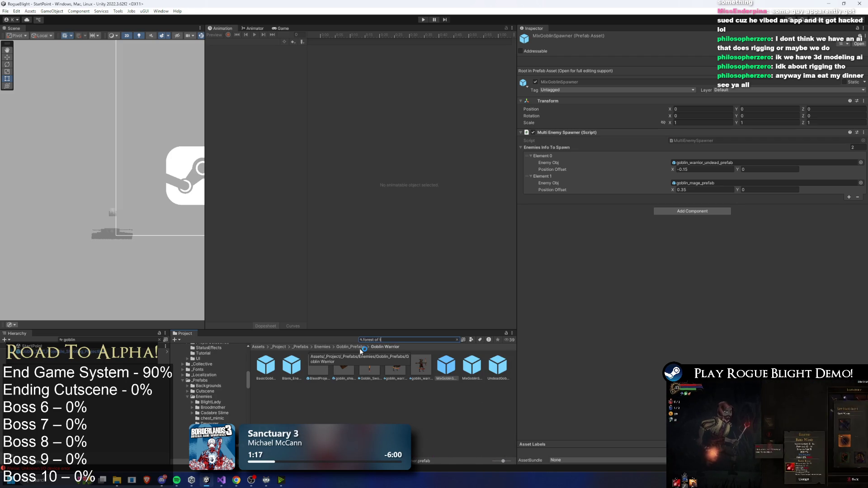
pyautogui.click(285, 368)
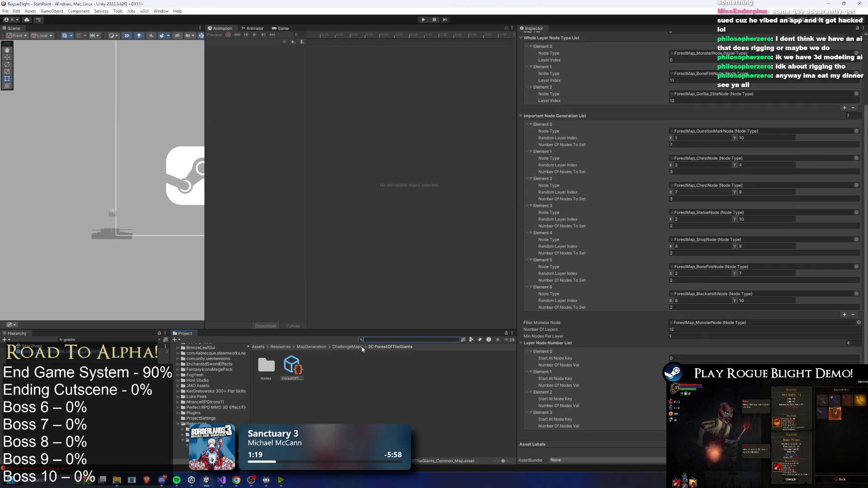
# Set 2C_Forest_Of_Giants_Map Item's Additional Size Modifier to 0.1 and start a playtest
pyautogui.doubleClick(310, 367)
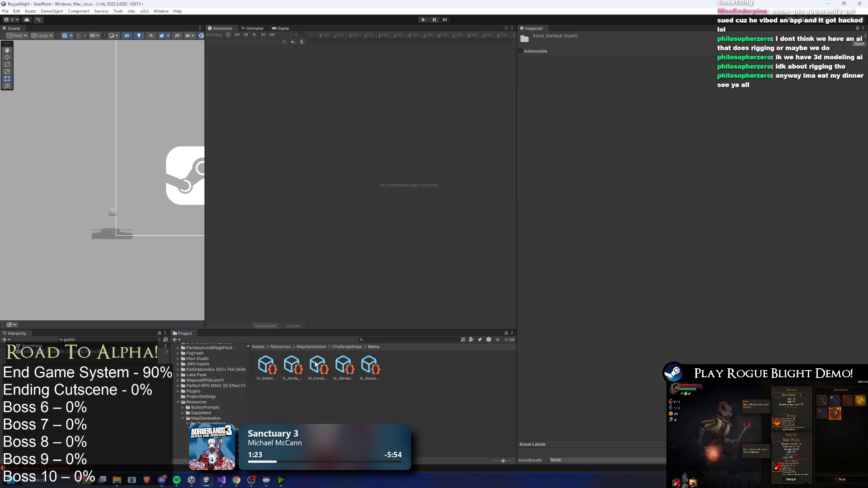
pyautogui.click(316, 364)
pyautogui.click(684, 153)
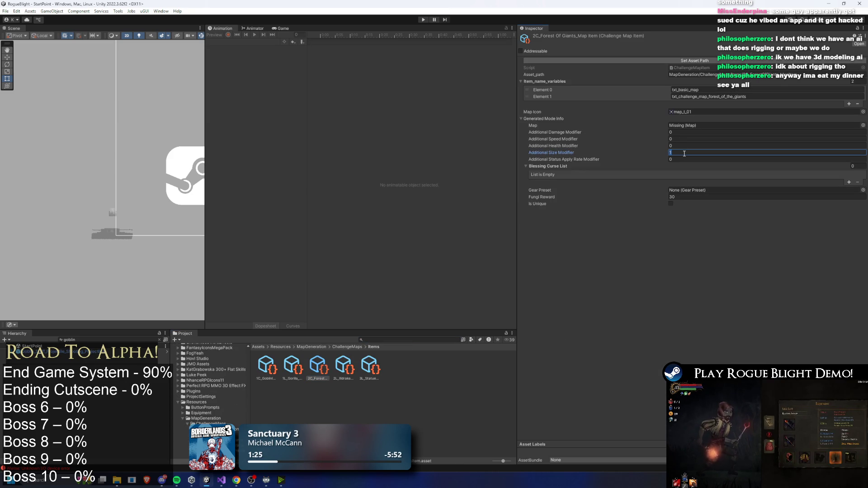
pyautogui.write('0.1')
pyautogui.click(421, 19)
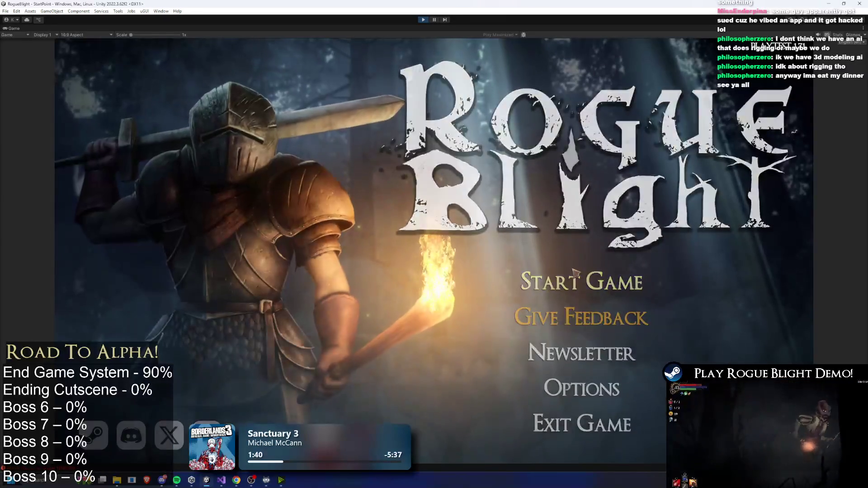
# Start the game, load the first save slot, then pause and resume
pyautogui.click(581, 281)
pyautogui.click(585, 246)
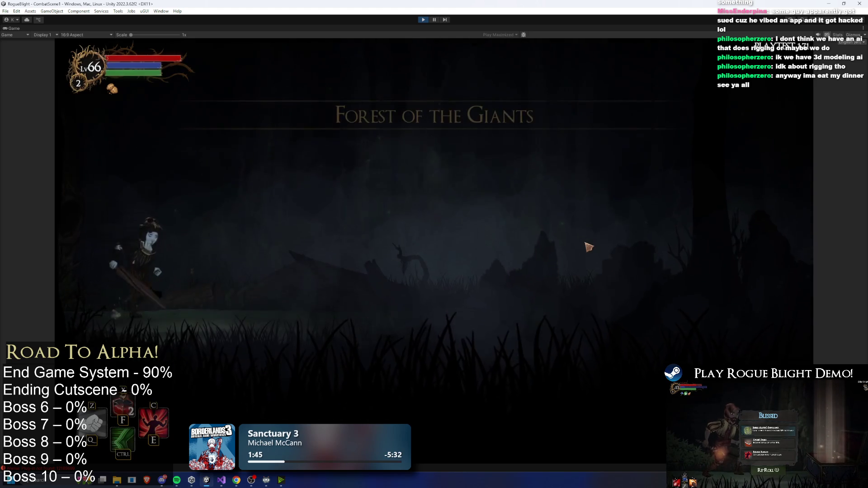
pyautogui.click(435, 20)
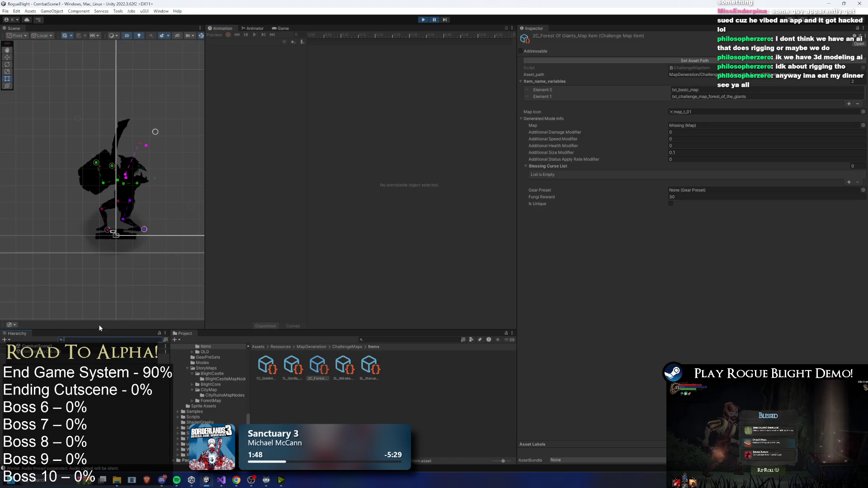
pyautogui.click(434, 20)
# Walk to the map wagon, check the Forest of the Giants challenge map details, then switch to Visual Studio
pyautogui.press('Escape')
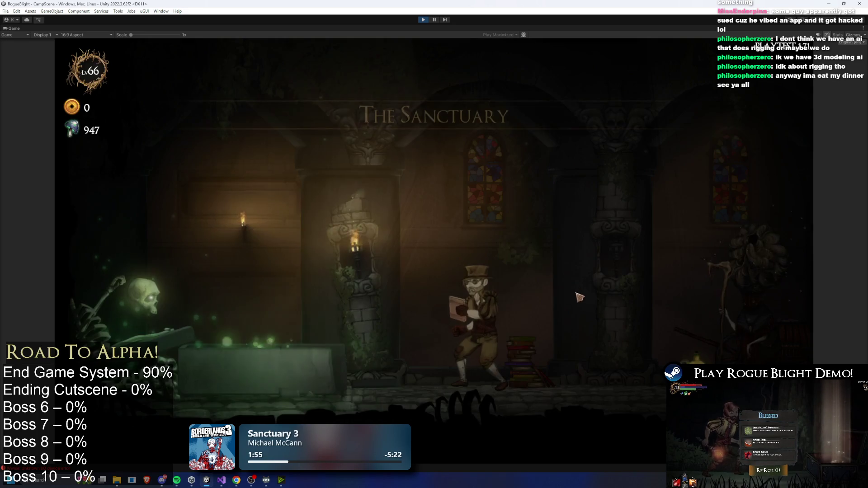
pyautogui.press('d')
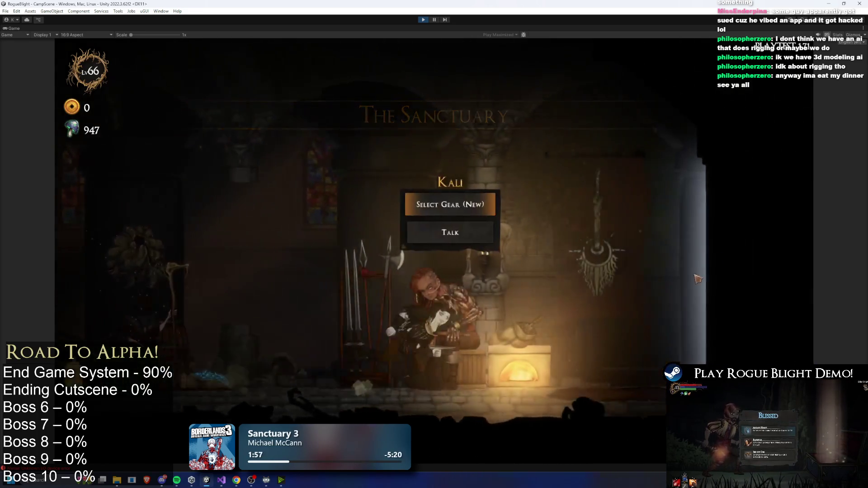
pyautogui.press('a')
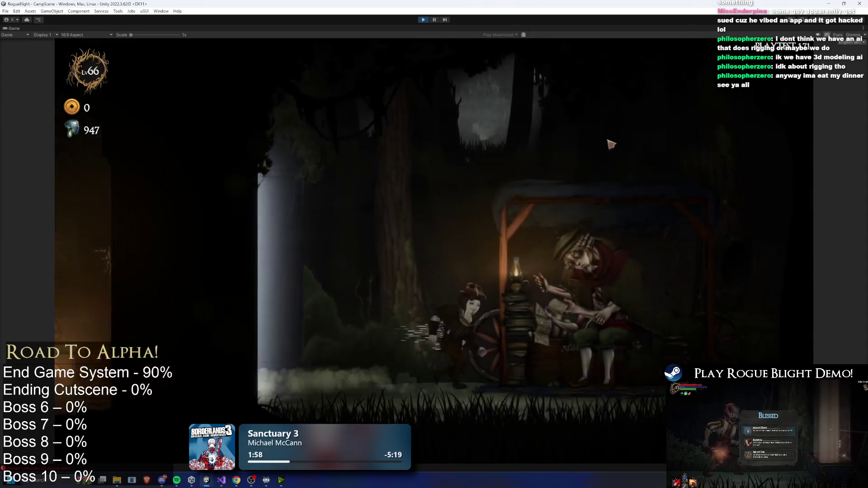
pyautogui.press('e')
pyautogui.click(395, 187)
pyautogui.press('Escape')
pyautogui.click(507, 199)
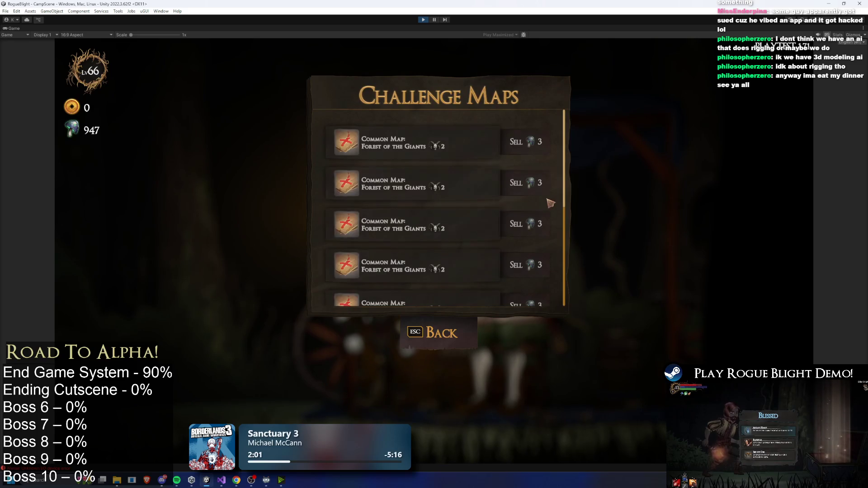
pyautogui.click(368, 124)
pyautogui.press('Escape')
pyautogui.press('Escape')
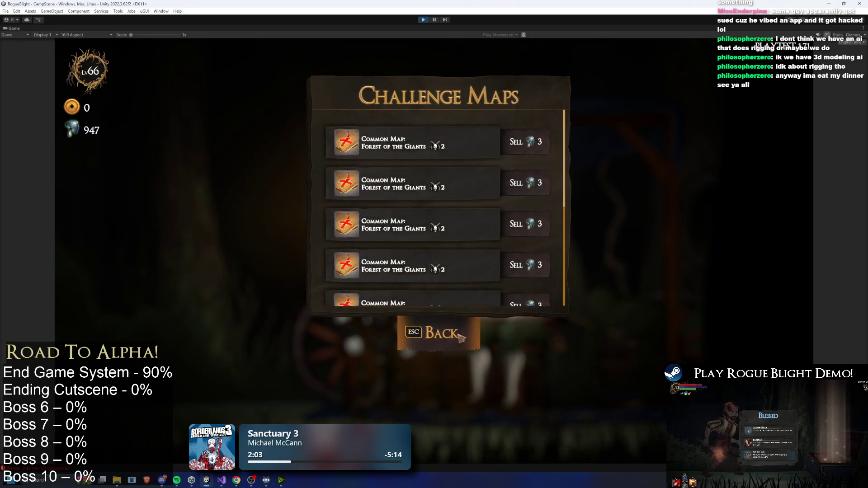
pyautogui.hotkey('alt', 'Tab')
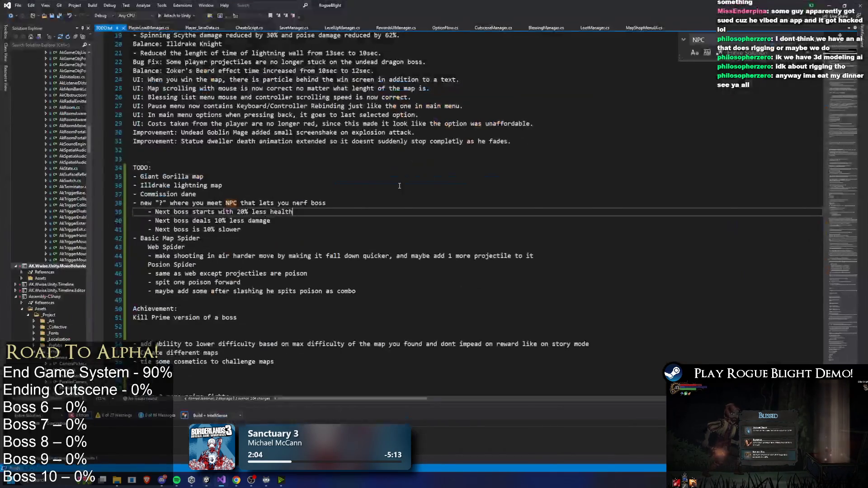
# Back in Unity, reset Additional Size Modifier from 0.1 to 1 and start Play mode
pyautogui.hotkey('alt', 'Tab')
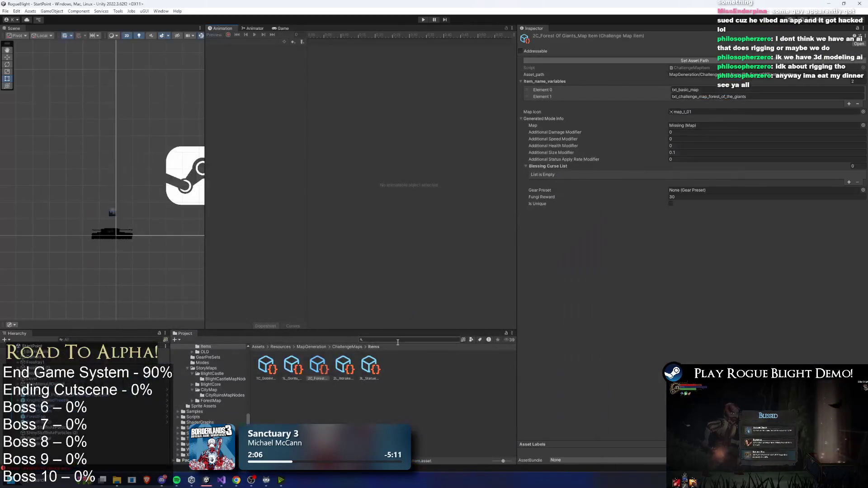
pyautogui.click(685, 151)
pyautogui.click(424, 20)
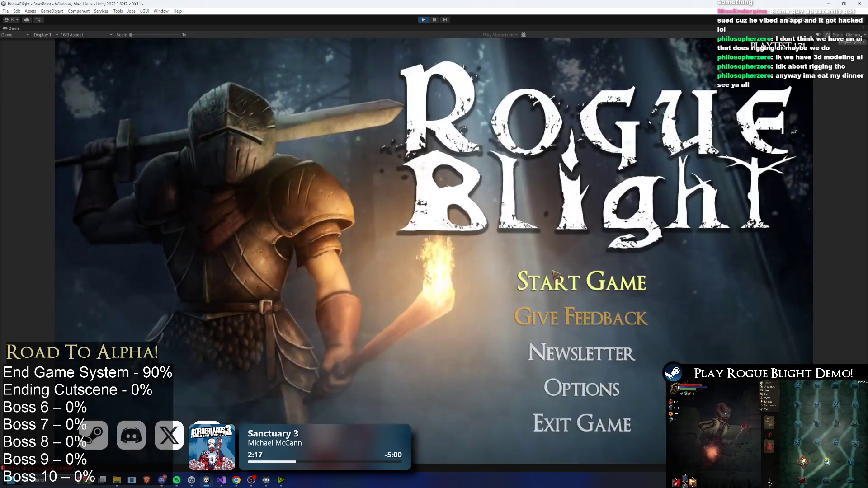
# Load the first save and start the Forest of the Giants challenge map (Enemy Size +100%), then stop the playtest
pyautogui.click(572, 275)
pyautogui.click(583, 239)
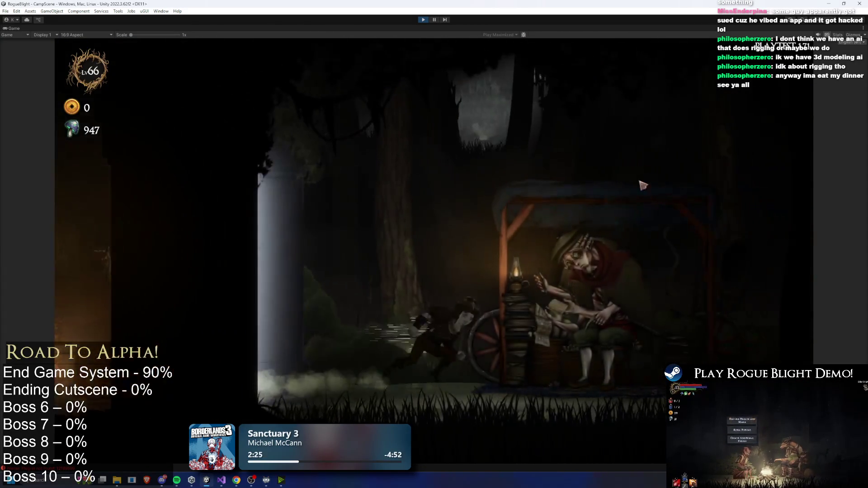
pyautogui.press('e')
pyautogui.click(506, 176)
pyautogui.click(497, 212)
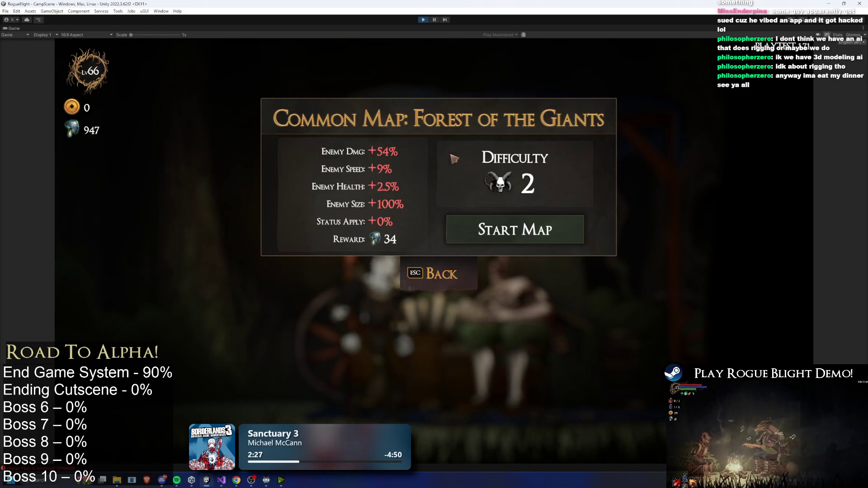
pyautogui.click(530, 241)
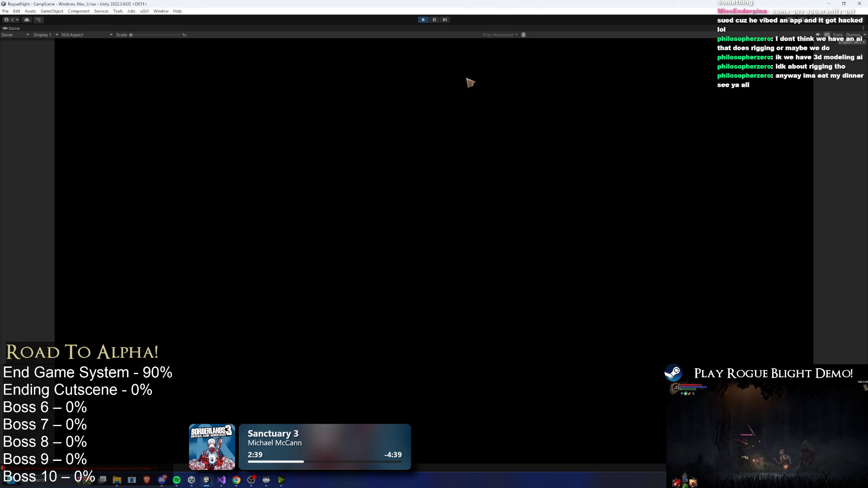
pyautogui.click(427, 20)
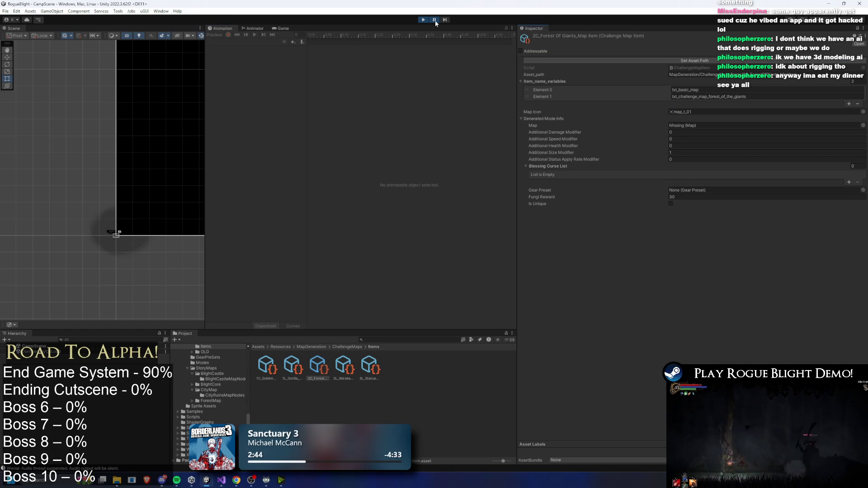
# Change the map item's Map field from Missing to ForestOfTheGiants_Common_Map and replay
pyautogui.click(423, 19)
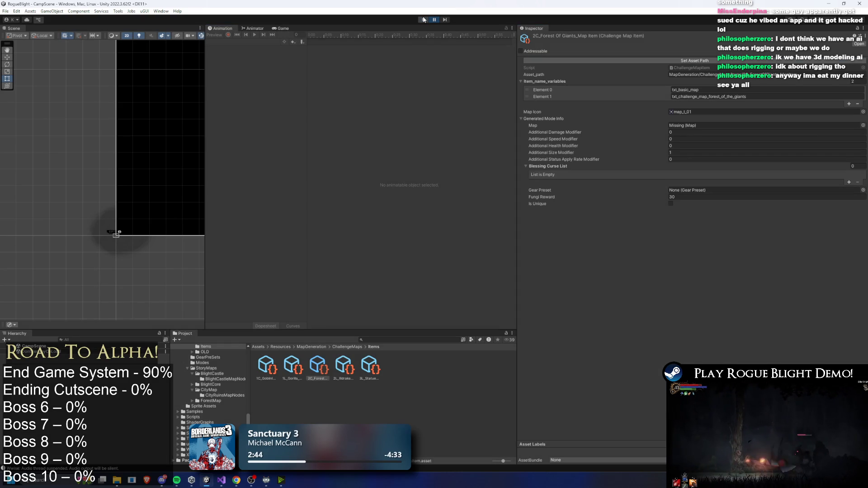
pyautogui.click(863, 125)
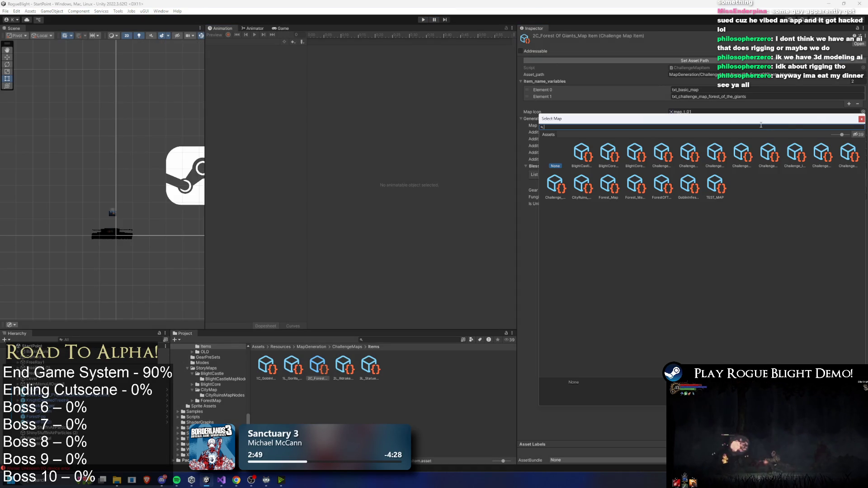
pyautogui.write('forest of')
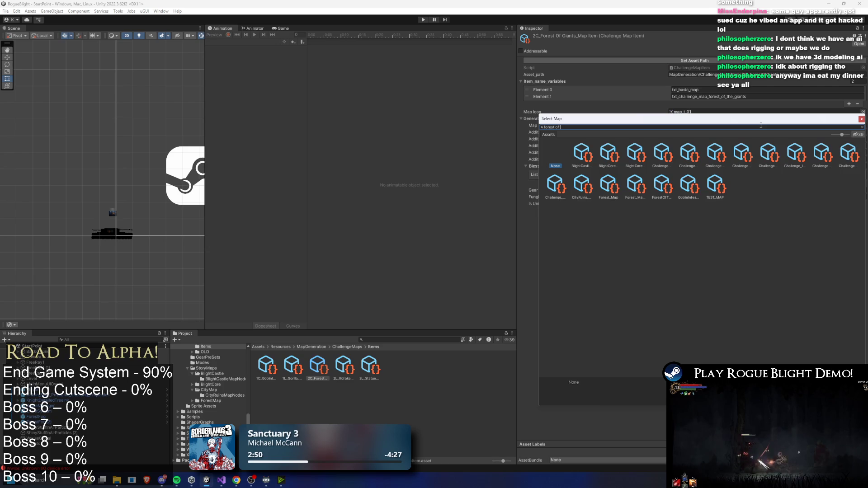
pyautogui.doubleClick(590, 151)
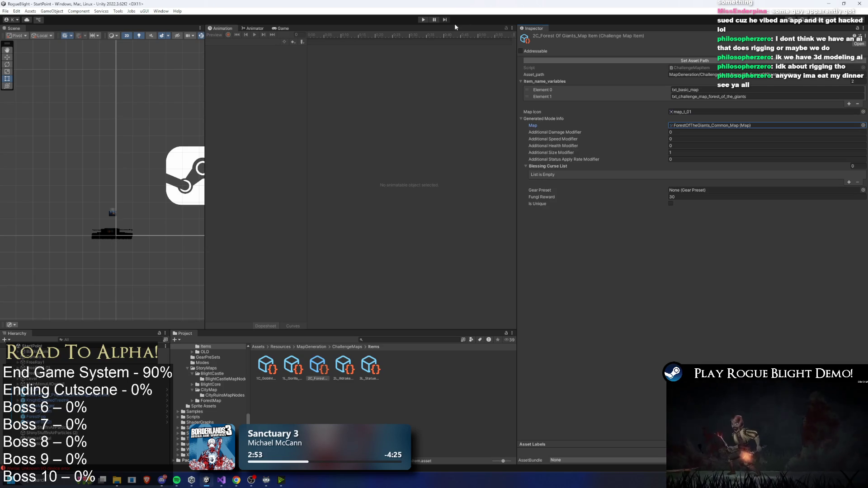
pyautogui.click(423, 20)
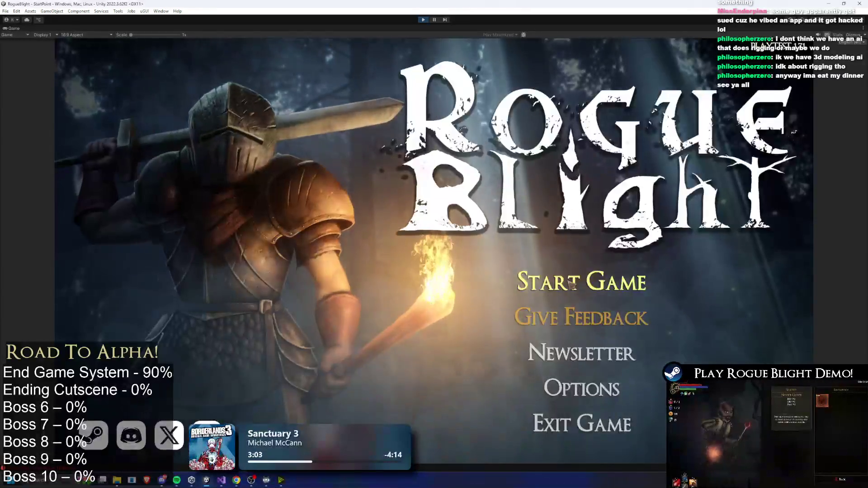
# Load the first save slot in the playtest, then pause back to the editor layout
pyautogui.click(572, 284)
pyautogui.click(584, 290)
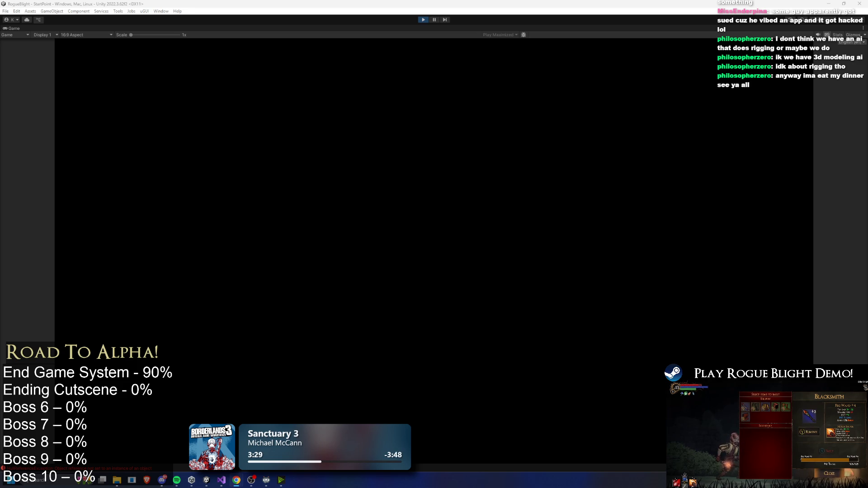
pyautogui.click(491, 189)
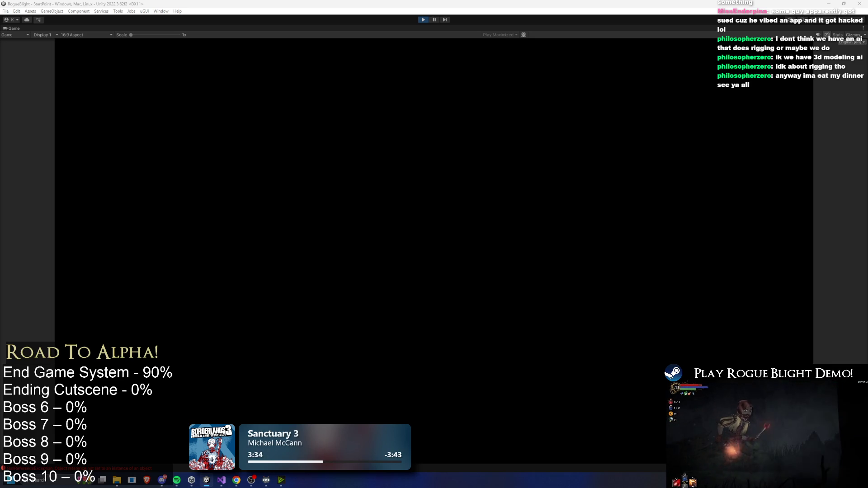
pyautogui.click(435, 20)
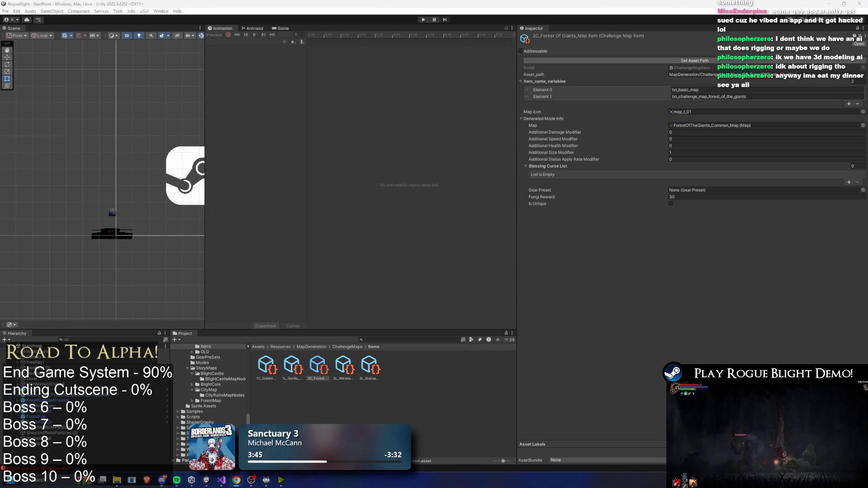
pyautogui.click(419, 20)
pyautogui.press('super')
pyautogui.write('calculator')
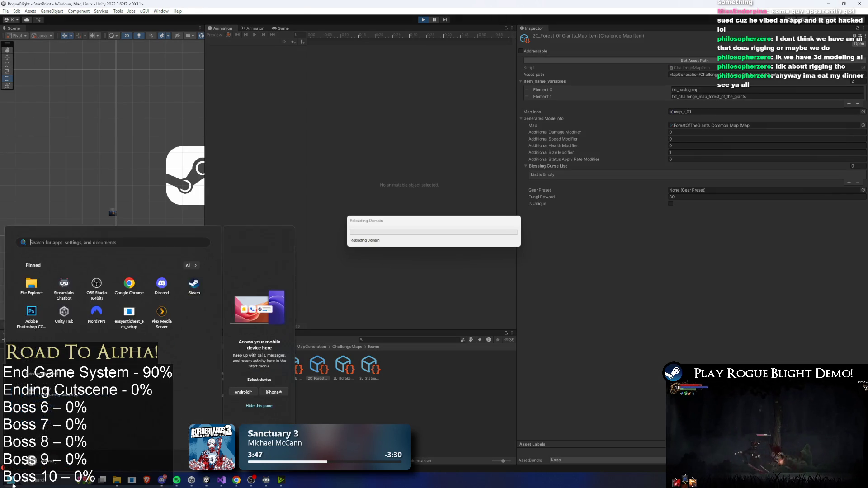
pyautogui.press('Return')
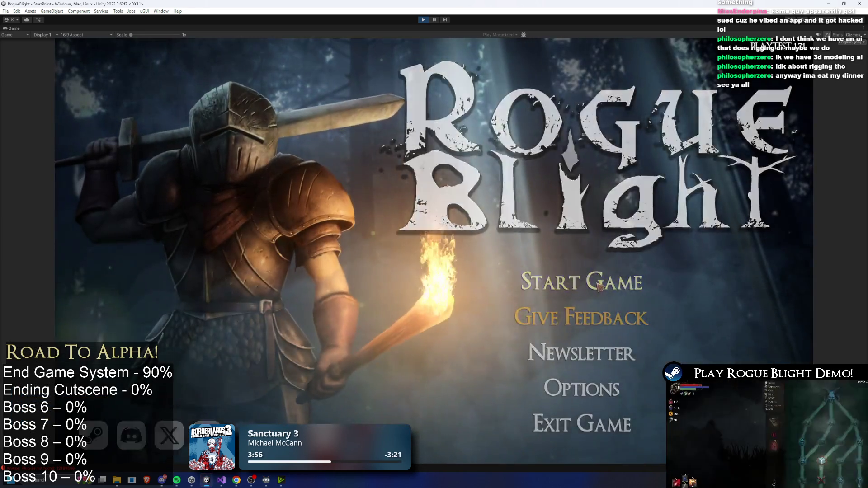
pyautogui.click(588, 275)
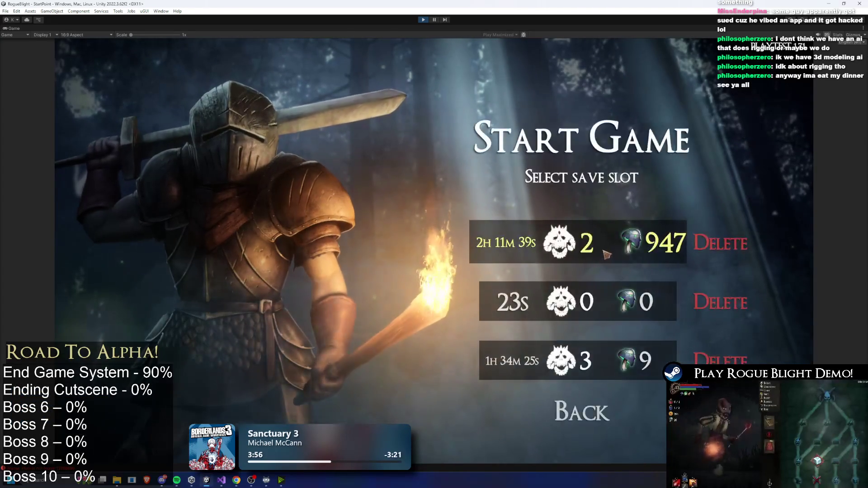
pyautogui.click(606, 254)
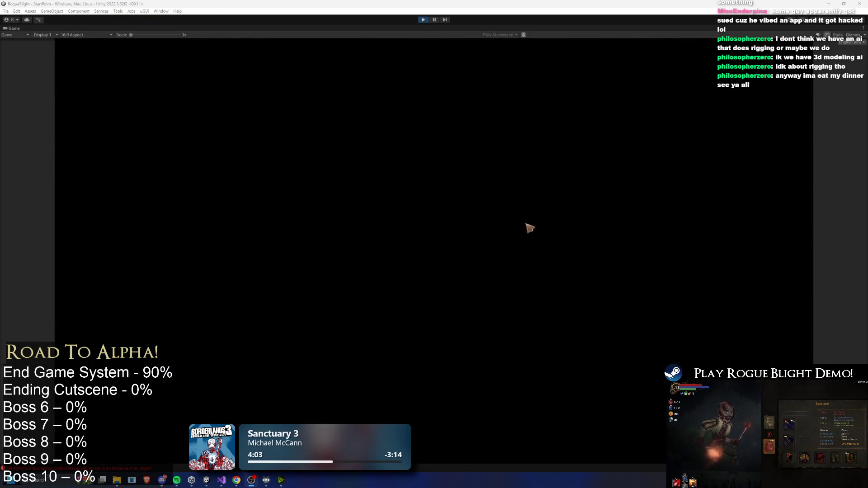
pyautogui.click(422, 20)
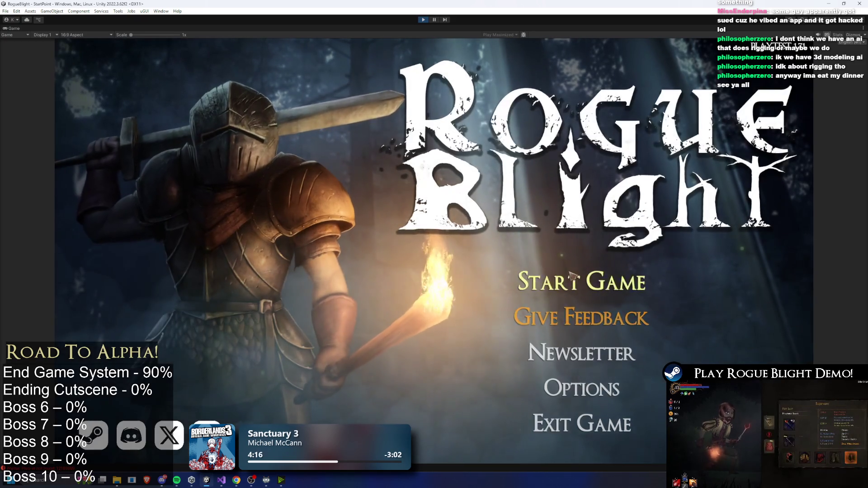
pyautogui.click(582, 281)
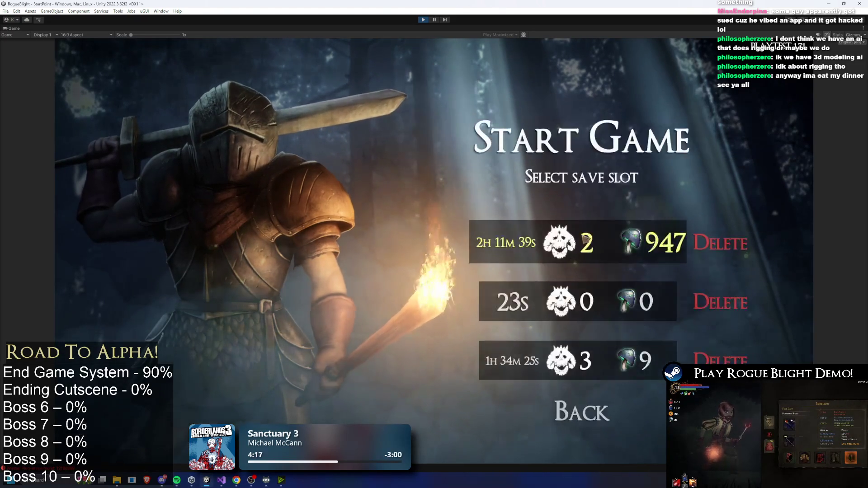
pyautogui.click(587, 295)
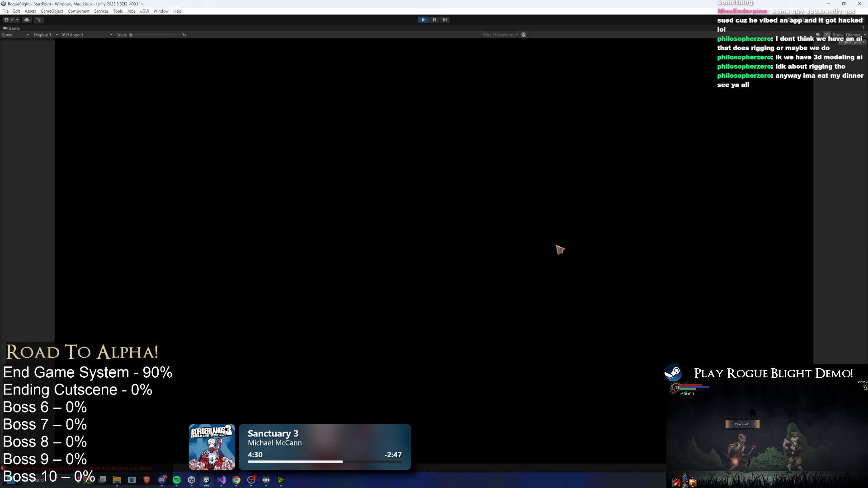
pyautogui.click(419, 22)
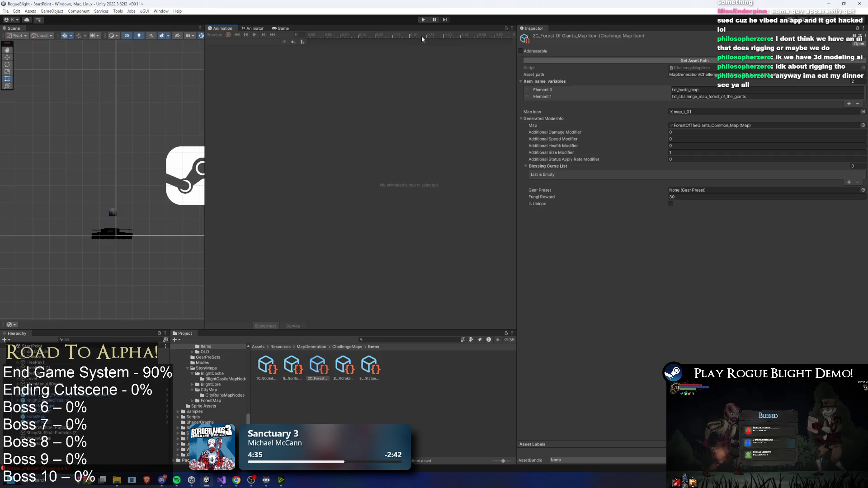
# Start a playtest, delete the 2h 11m save, and begin a New Game in that slot
pyautogui.click(424, 20)
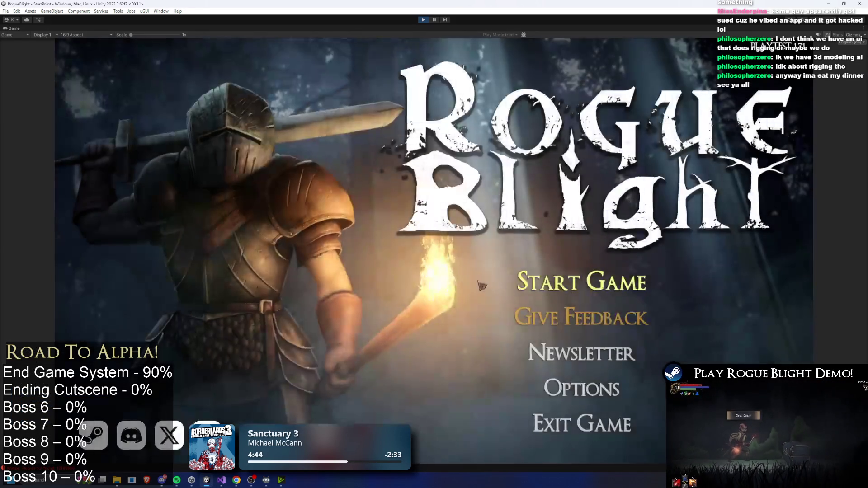
pyautogui.click(543, 283)
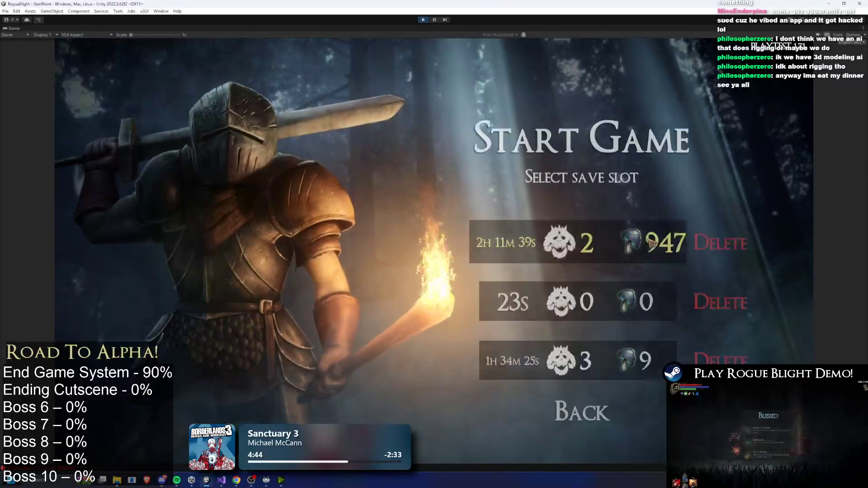
pyautogui.click(705, 238)
pyautogui.click(524, 270)
pyautogui.click(550, 243)
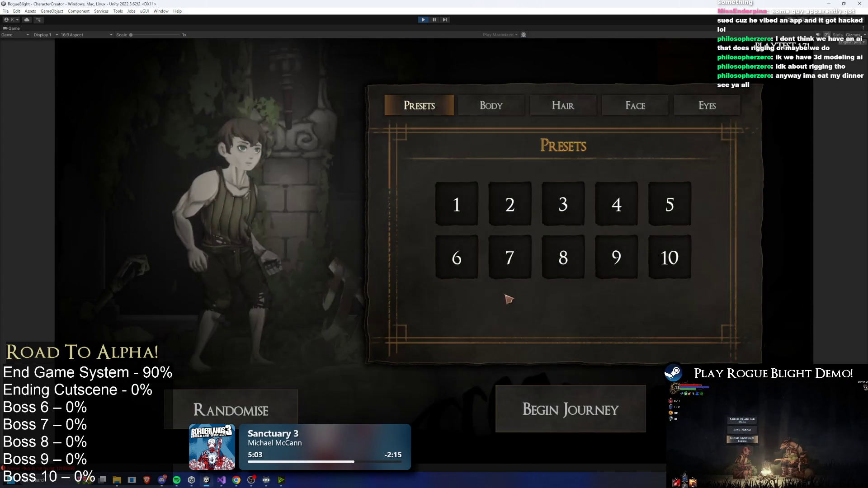
# Choose preset 2, skip the tutorial, take the Wooden Sword, then pause back to the editor
pyautogui.click(510, 204)
pyautogui.click(583, 417)
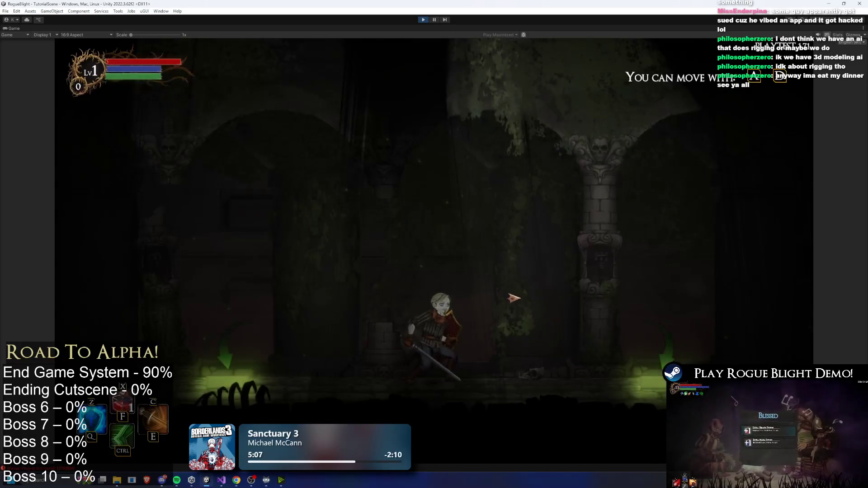
pyautogui.press('Escape')
pyautogui.click(453, 262)
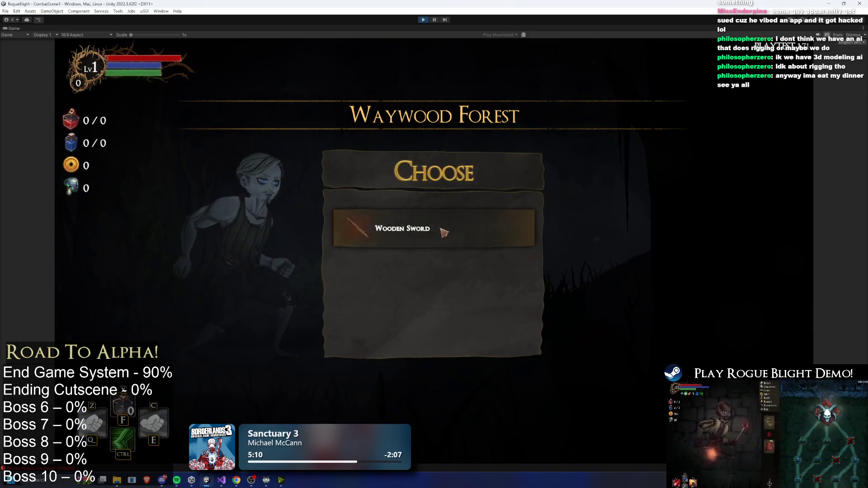
pyautogui.click(440, 229)
pyautogui.press('Escape')
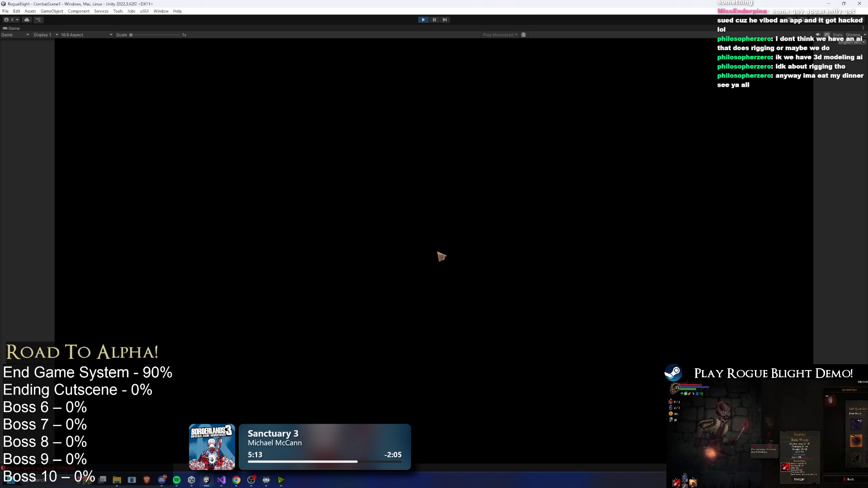
pyautogui.hotkey('ctrl', 'shift', 'p')
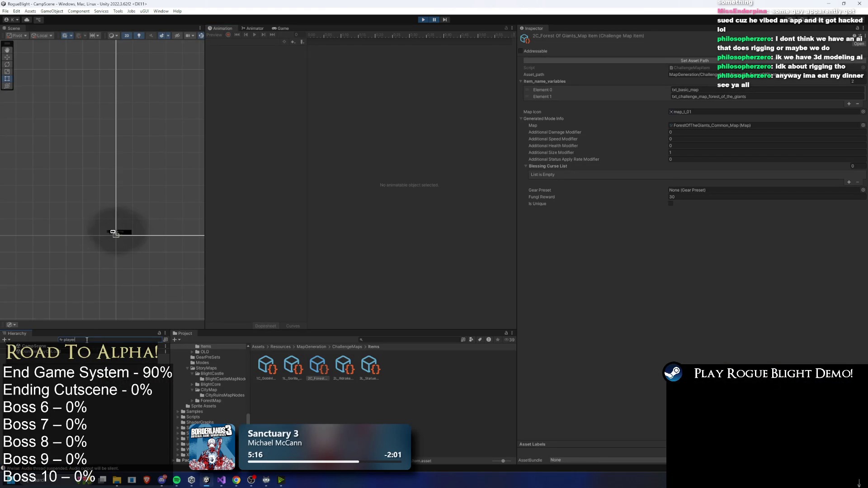
# Put 1L_Gorilla_Prime_MapItem in the Player's first Challenge Map Items slot
pyautogui.click(31, 362)
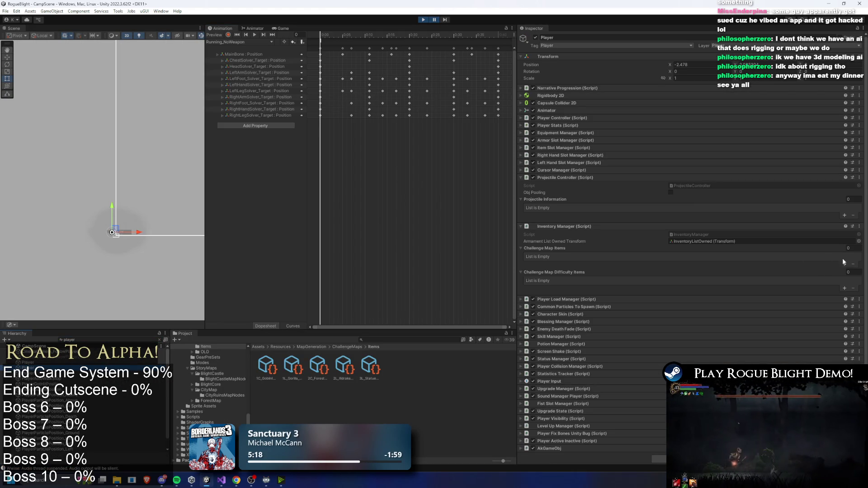
pyautogui.click(856, 257)
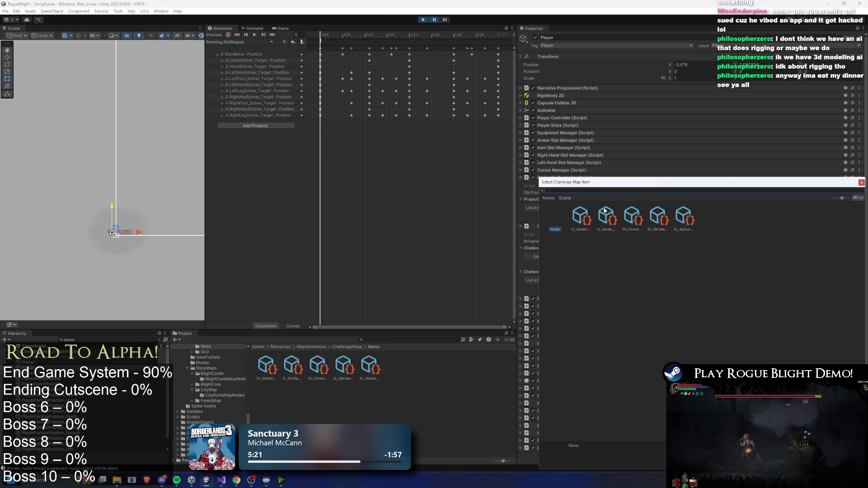
pyautogui.doubleClick(607, 216)
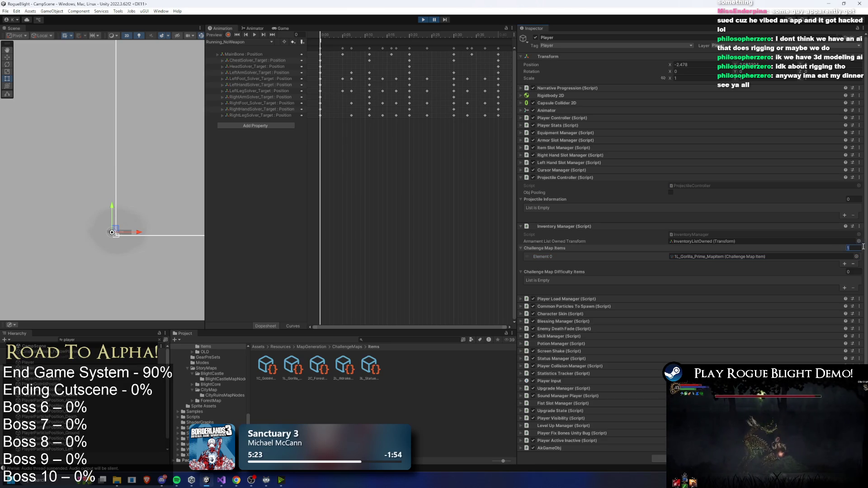
# Resize both Challenge Map Items and Challenge Map Difficulty Items to 10 entries
pyautogui.write('10')
pyautogui.press('Return')
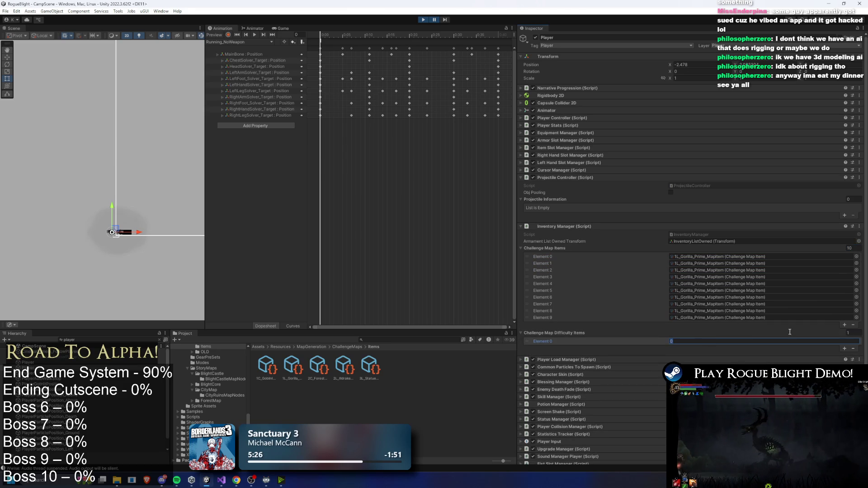
pyautogui.write('10')
pyautogui.press('Return')
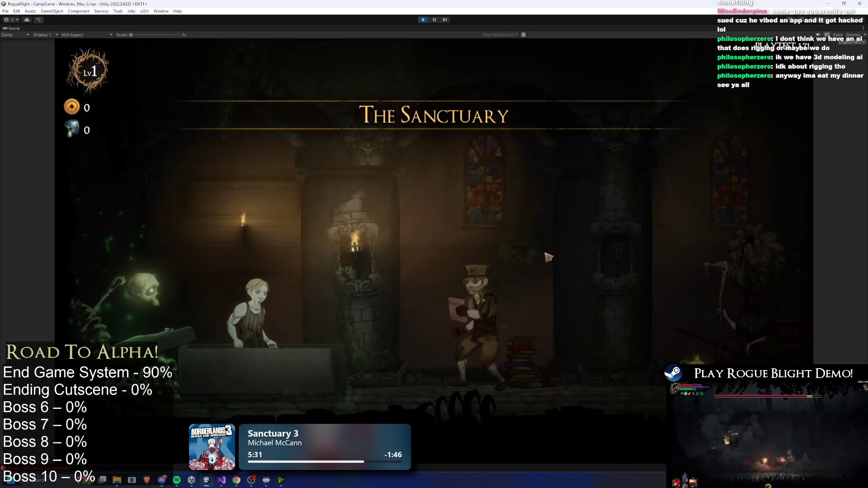
# Walk to the map table and scroll the Challenge Maps list of Legendary Gorilla Prime entries
pyautogui.press('d')
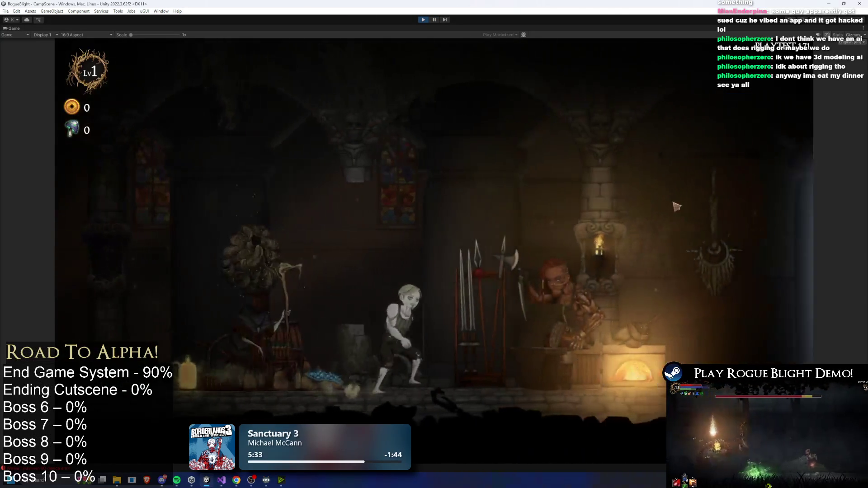
pyautogui.press('a')
pyautogui.press('e')
pyautogui.click(485, 202)
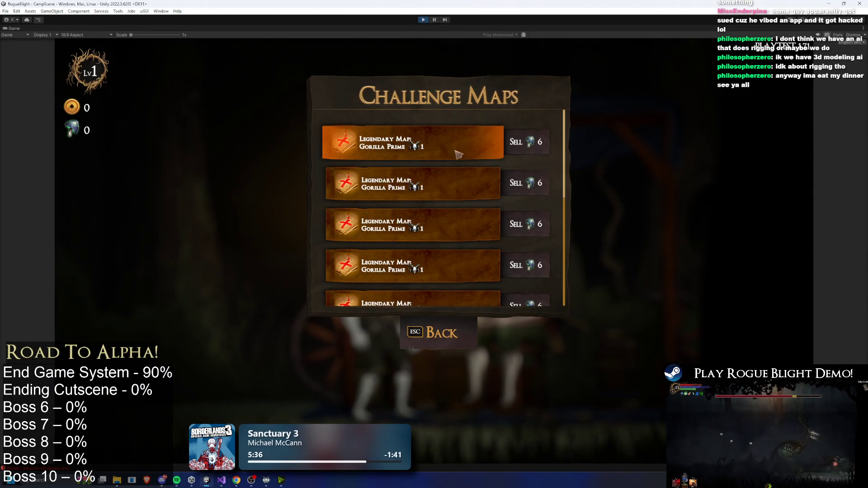
pyautogui.scroll(-1, 452, 195)
# Close the Challenge Maps list and map chooser, then stop the playtest
pyautogui.press('Escape')
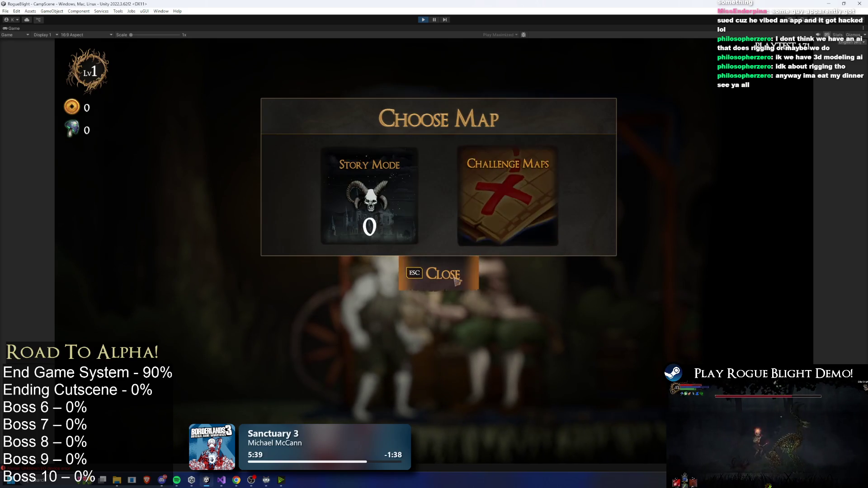
pyautogui.click(450, 270)
pyautogui.click(423, 20)
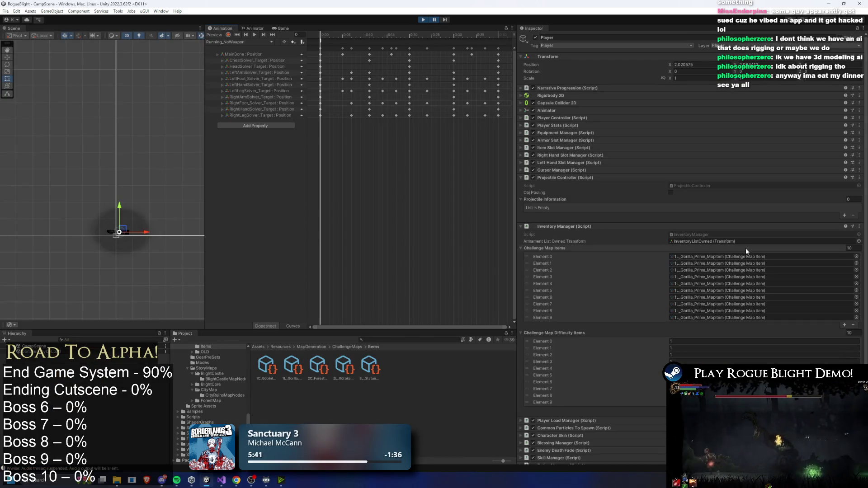
pyautogui.write('1')
# Refill Challenge Map Items with ten 2C_ForestOfGiants_MapItem entries via a size-1 list
pyautogui.press('Return')
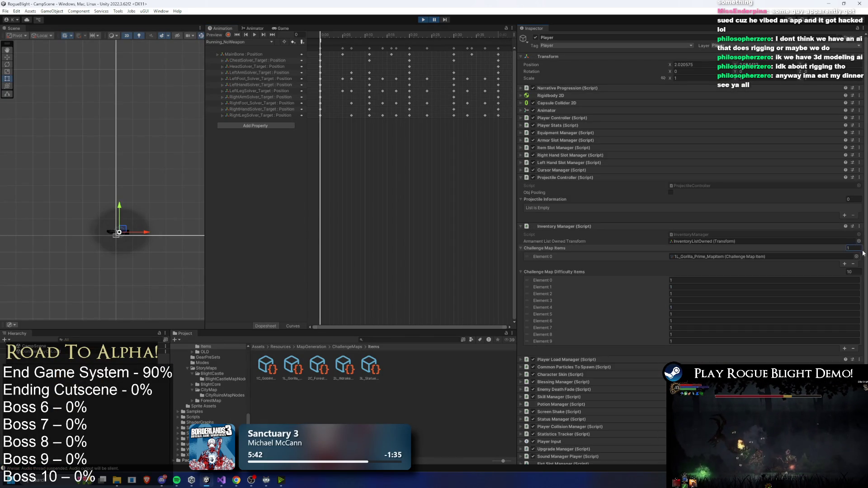
pyautogui.click(856, 257)
pyautogui.doubleClick(633, 217)
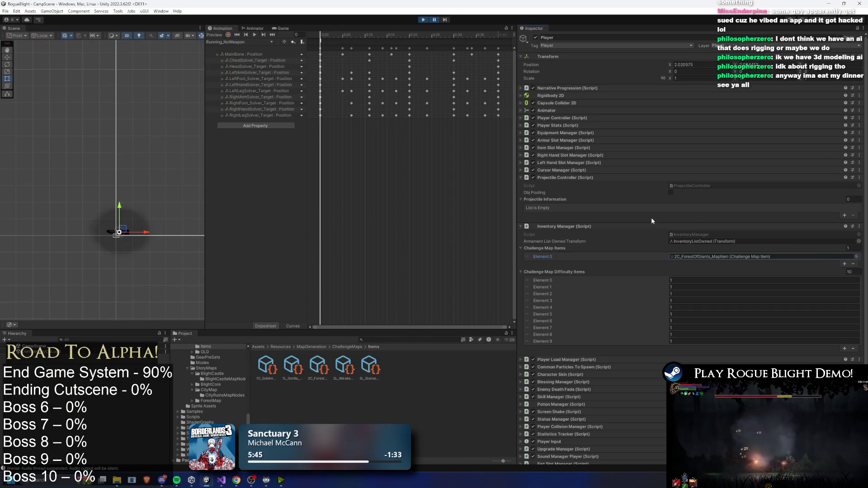
pyautogui.write('10')
pyautogui.press('Return')
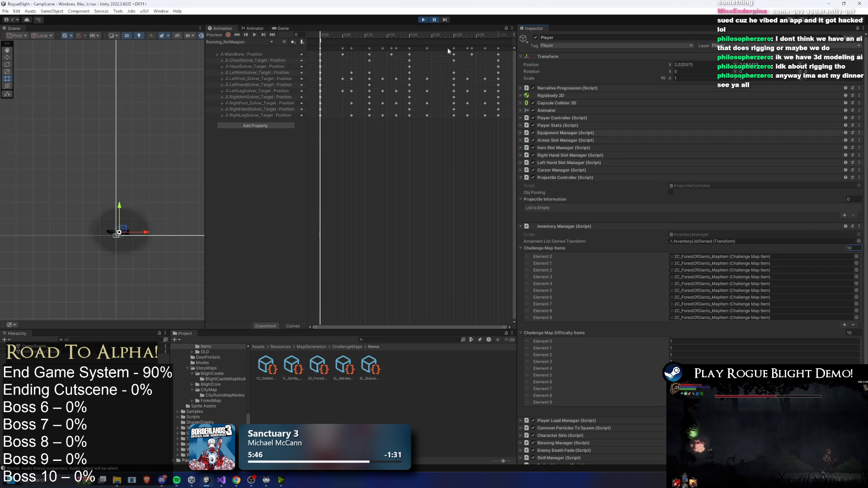
# Resume the game, dismiss the Blessing List, and bring up the map selection
pyautogui.click(434, 20)
pyautogui.press('Return')
pyautogui.press('Escape')
pyautogui.press('Return')
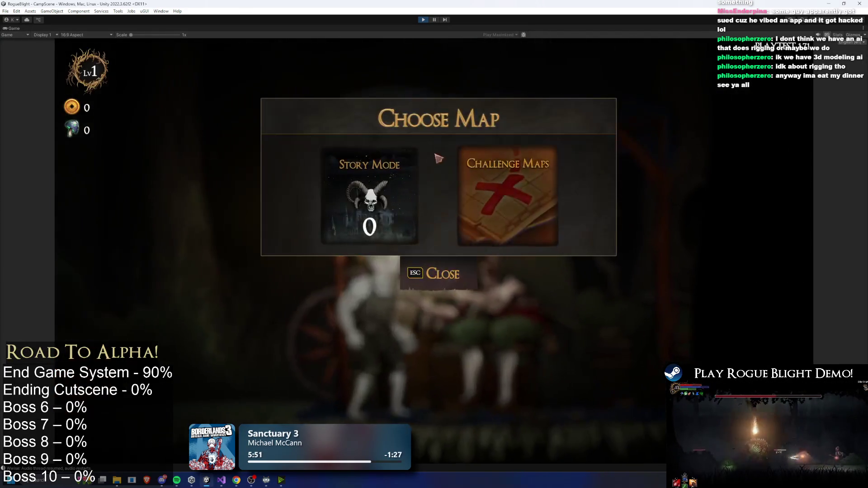
# Start the Forest of the Giants challenge map and take the Wooden Sword
pyautogui.click(523, 173)
pyautogui.click(467, 186)
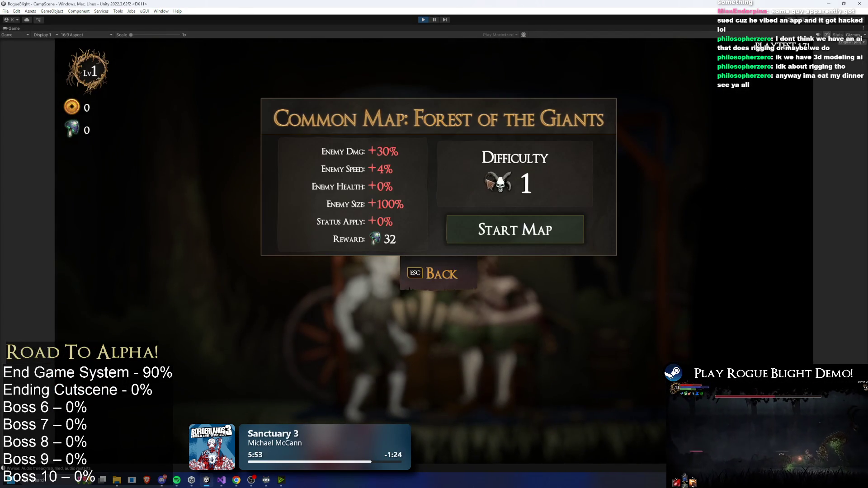
pyautogui.click(555, 229)
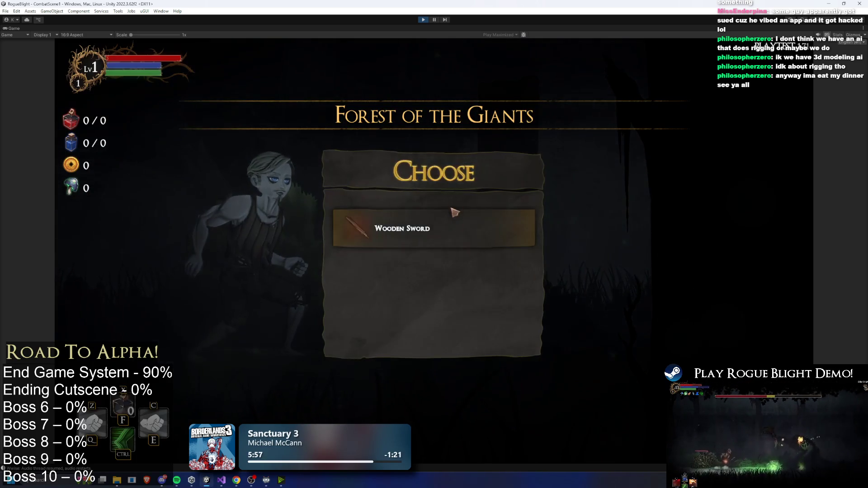
pyautogui.click(529, 229)
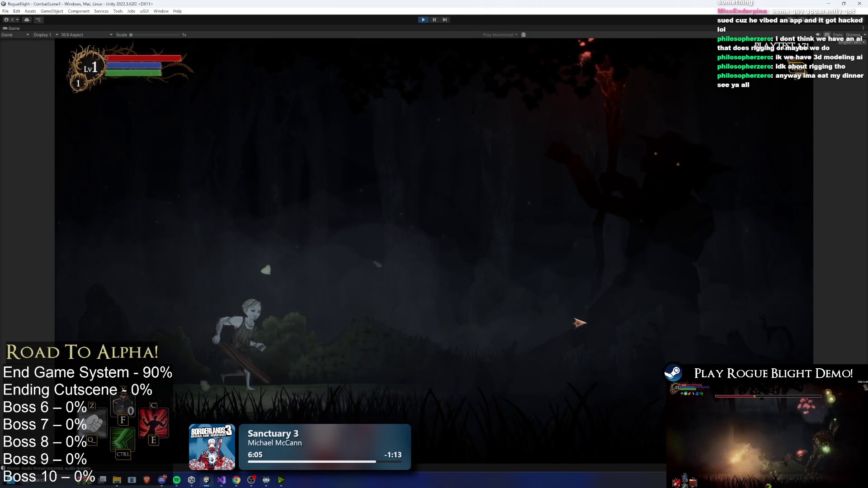
# Fight the forest boss with dodges and the damage boost, then pause and stop play mode
pyautogui.click(581, 321)
pyautogui.press('a')
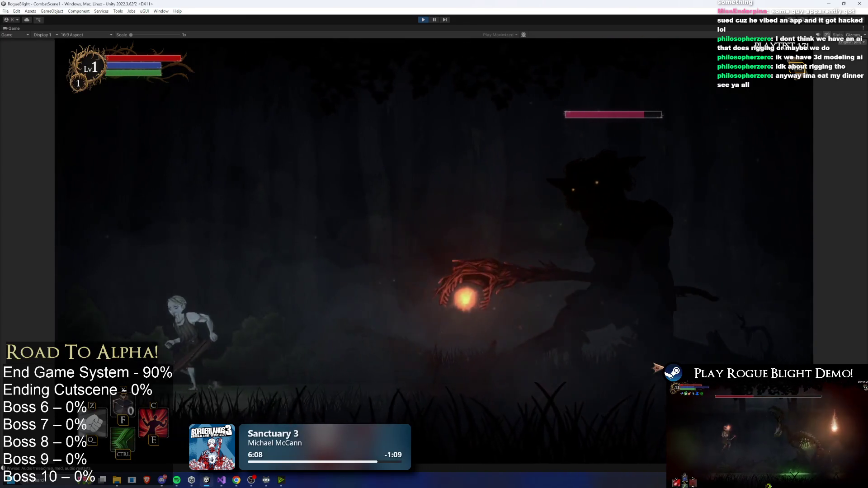
pyautogui.press('d')
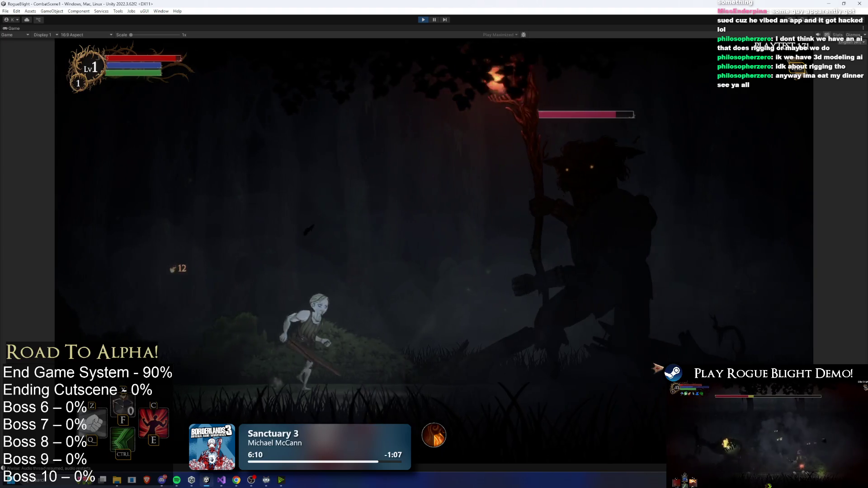
pyautogui.press('d')
pyautogui.press('d')
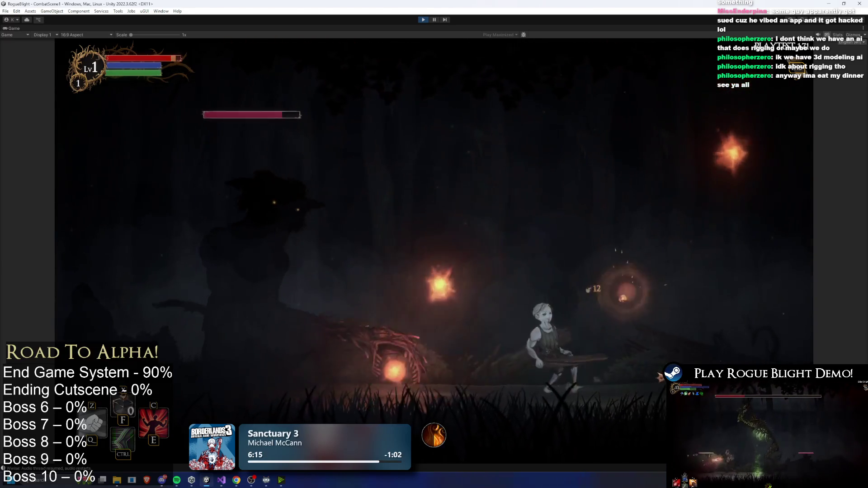
pyautogui.press('space')
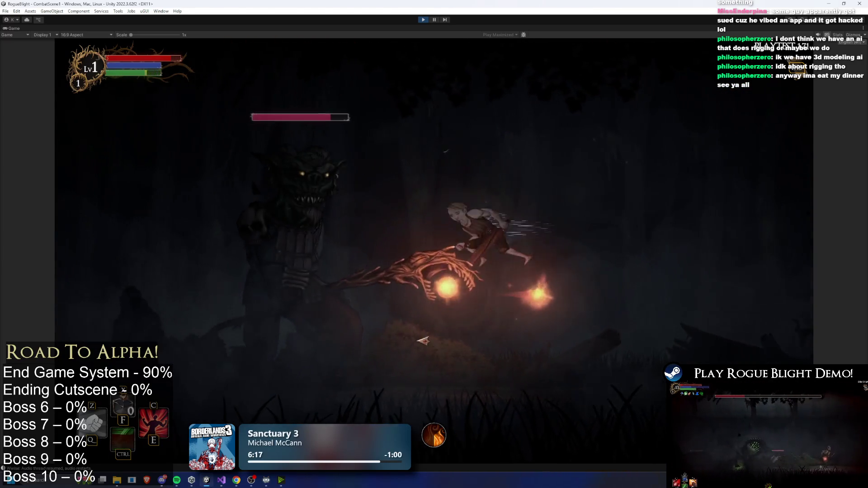
pyautogui.press('a')
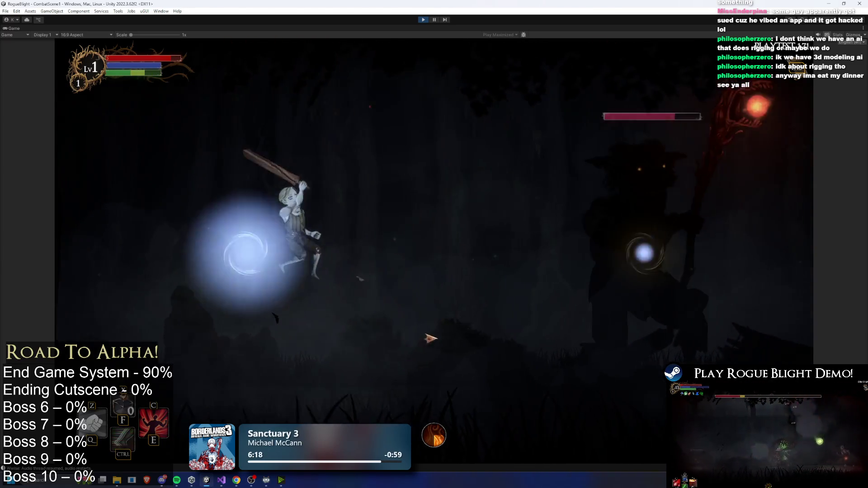
pyautogui.press('c')
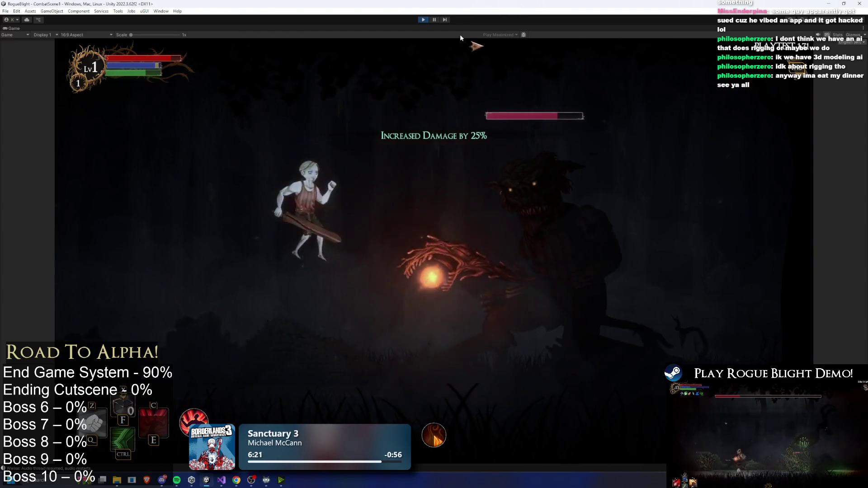
pyautogui.press('d')
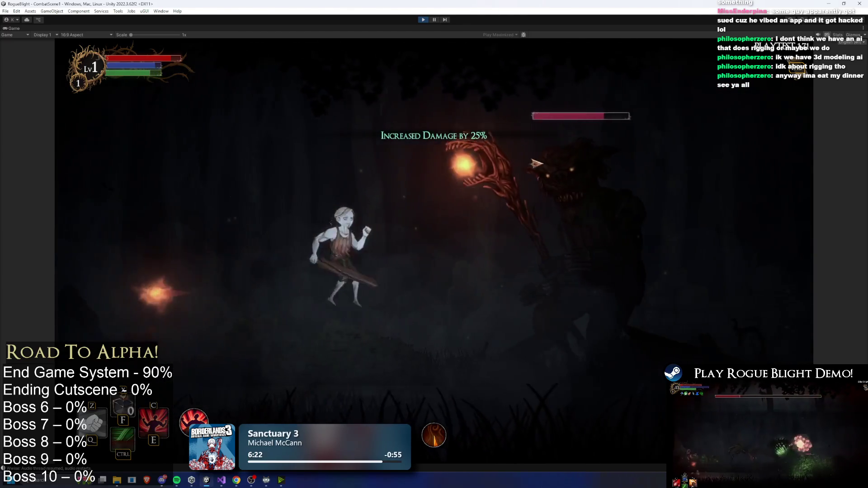
pyautogui.press('a')
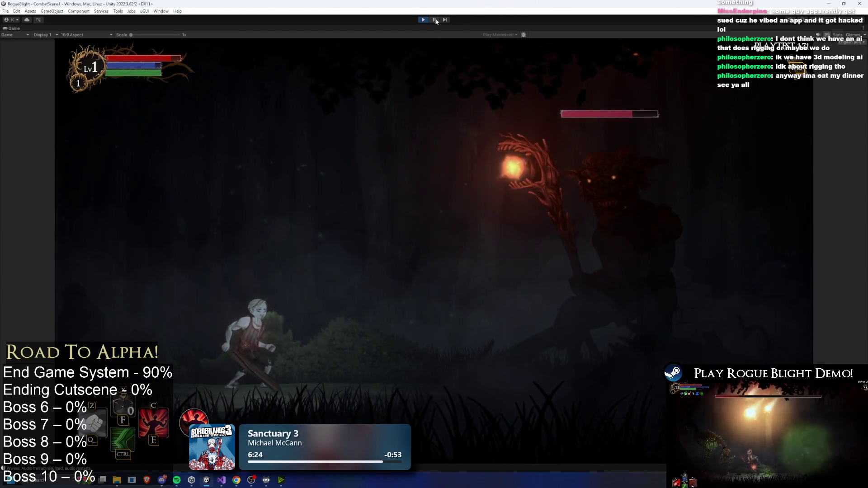
pyautogui.click(434, 19)
pyautogui.click(424, 20)
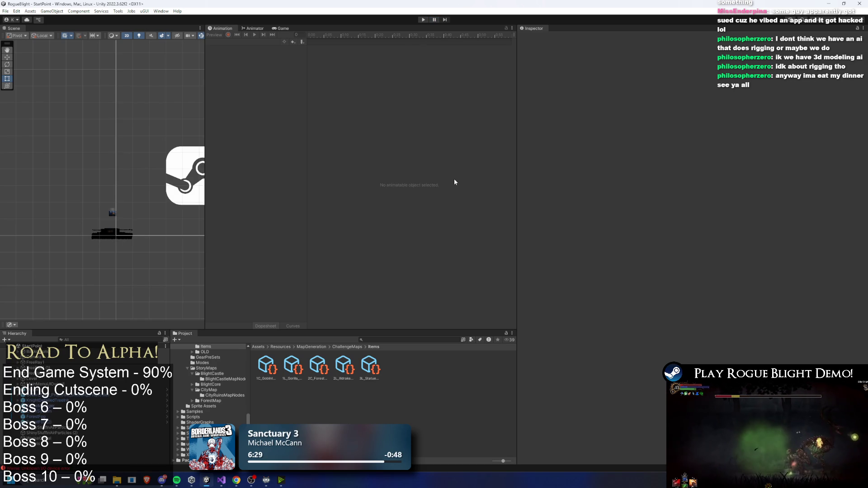
# Inspect the 2C_Forest map item's settings and start play mode again
pyautogui.click(316, 366)
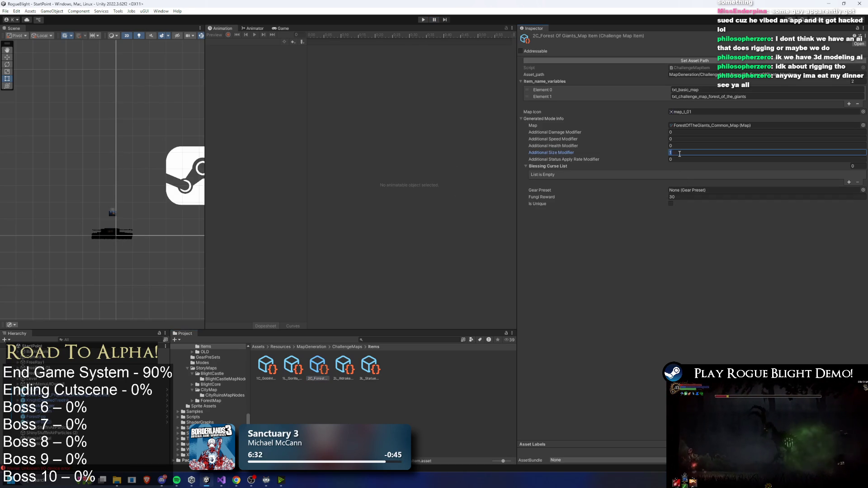
pyautogui.click(419, 19)
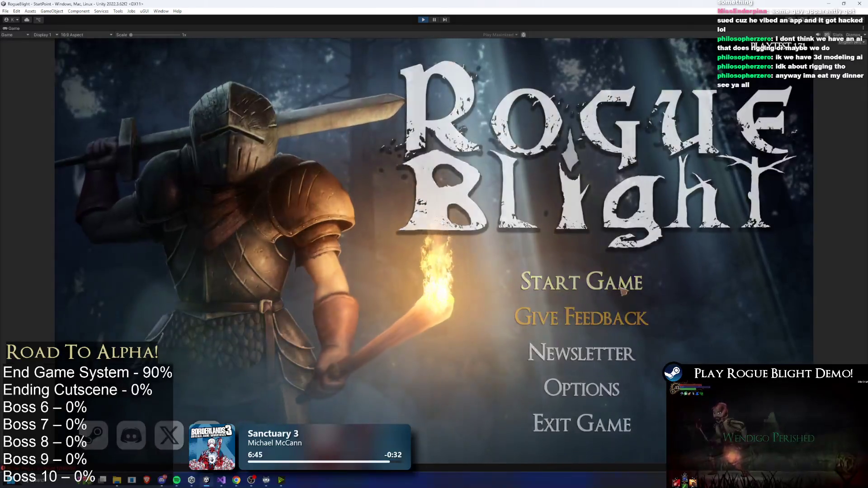
# Start the game from the first save slot and walk through the Sanctuary toward the map NPC
pyautogui.click(581, 320)
pyautogui.click(621, 249)
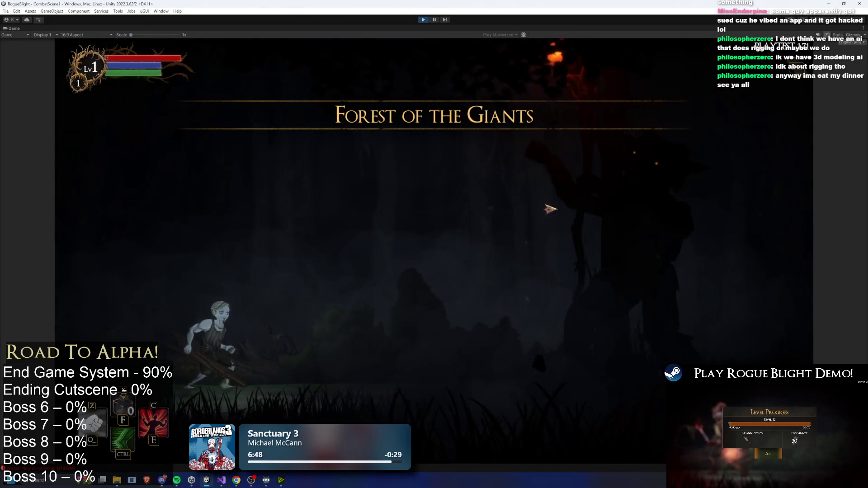
pyautogui.press('Escape')
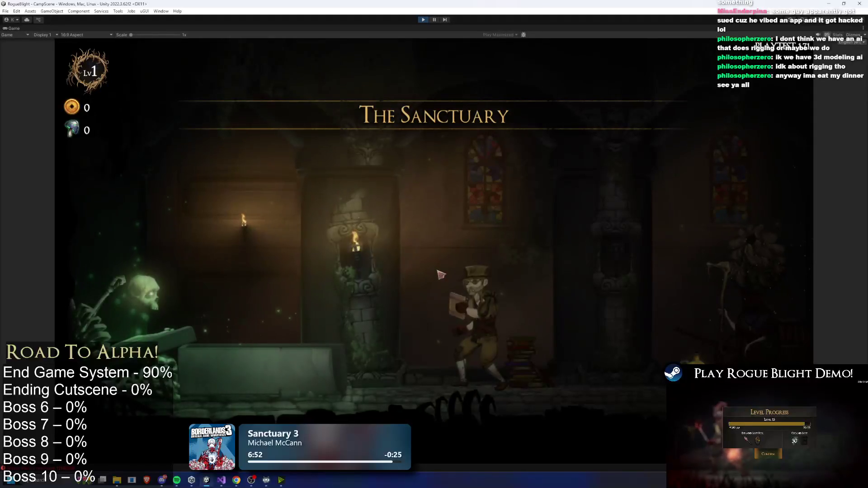
pyautogui.press('d')
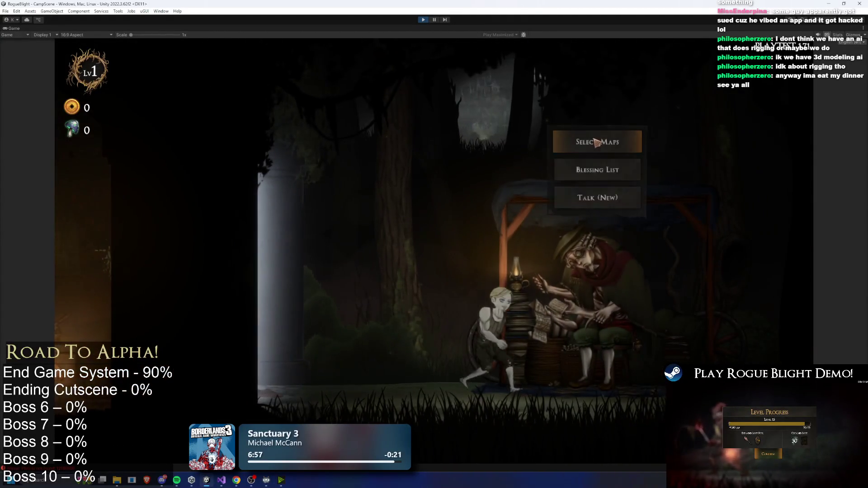
# Launch a Forest of the Giants challenge map and take the Wooden Sword
pyautogui.press('e')
pyautogui.click(474, 199)
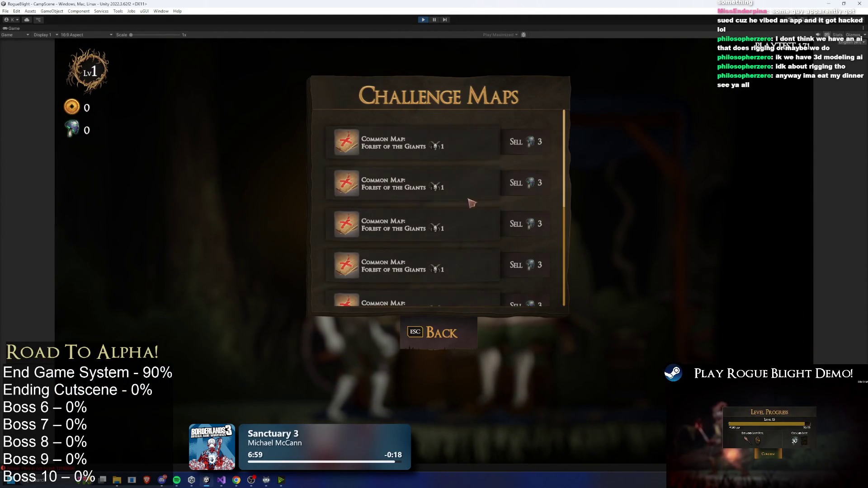
pyautogui.click(442, 190)
pyautogui.click(513, 232)
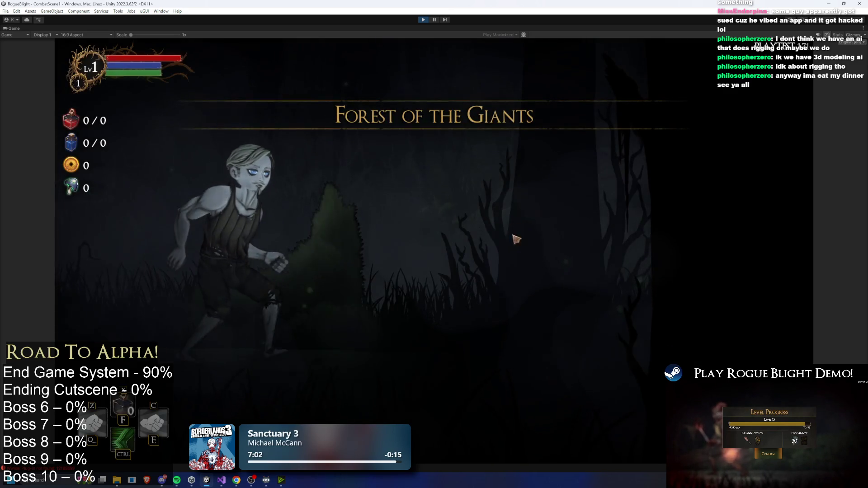
pyautogui.click(456, 245)
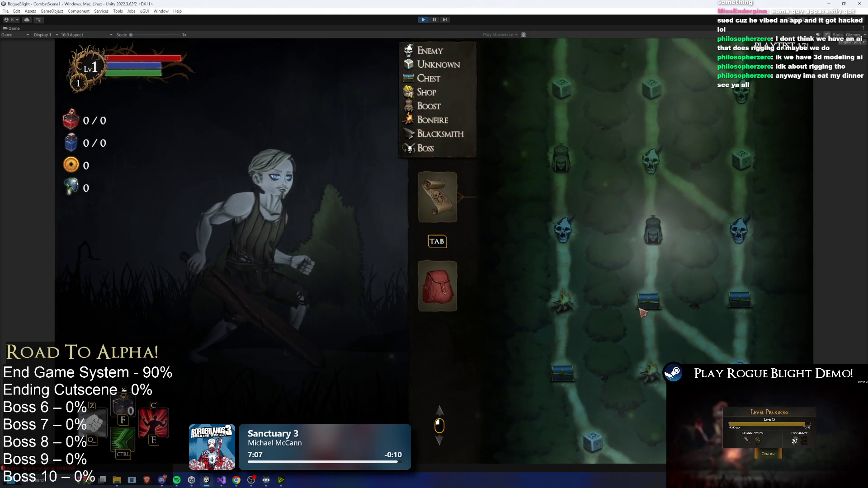
# Travel to an unknown node, fight the charging boss, then stop play mode
pyautogui.click(593, 322)
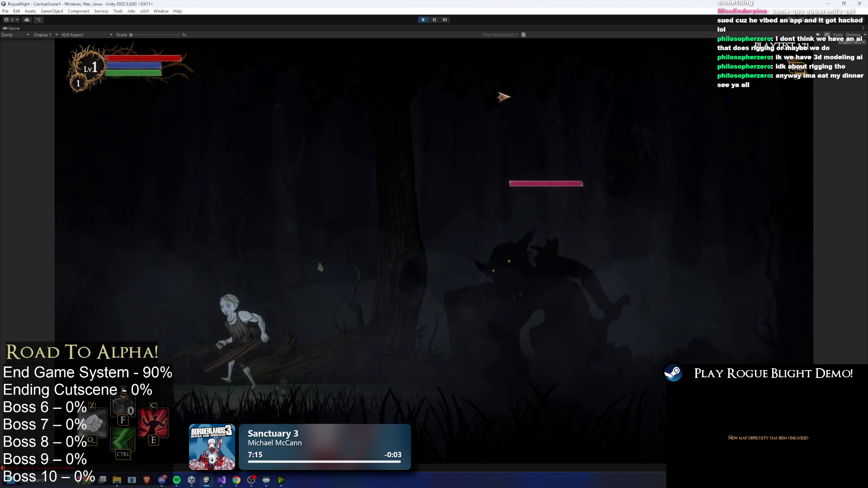
pyautogui.click(286, 348)
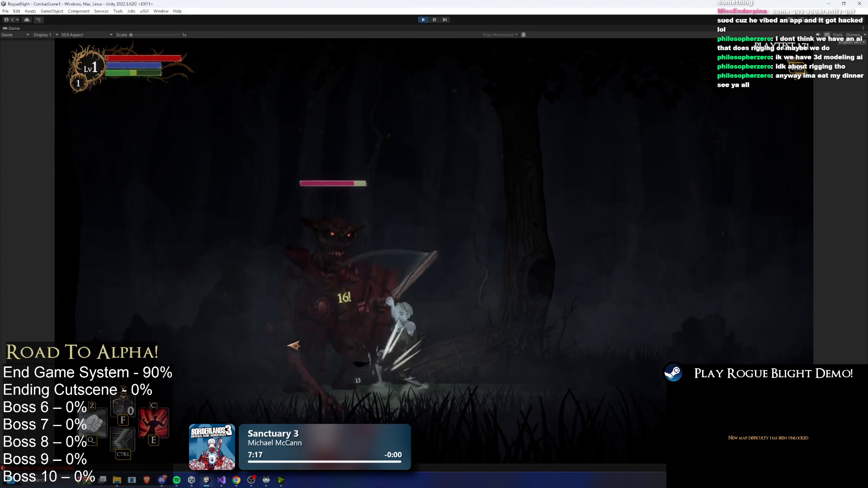
pyautogui.press('d')
pyautogui.press('space')
pyautogui.click(317, 335)
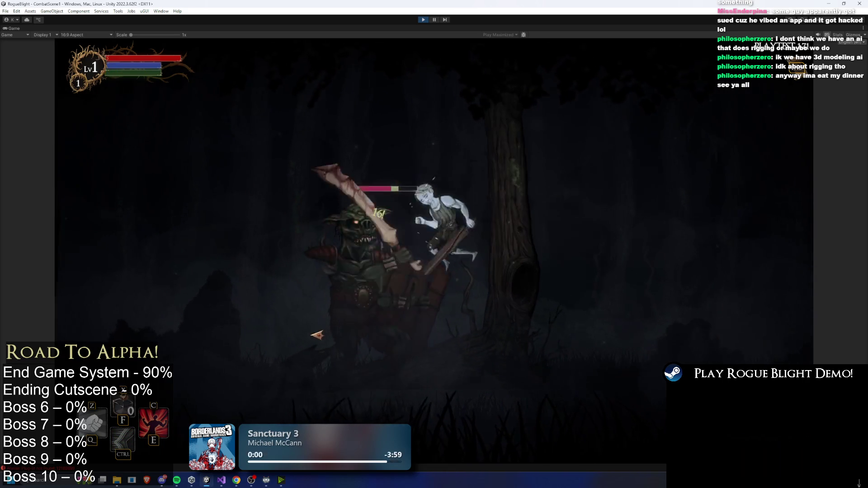
pyautogui.press('a')
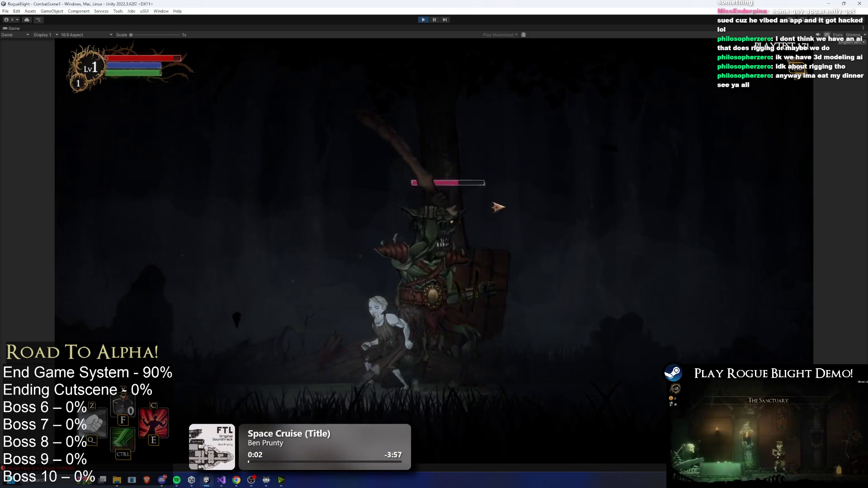
pyautogui.click(423, 19)
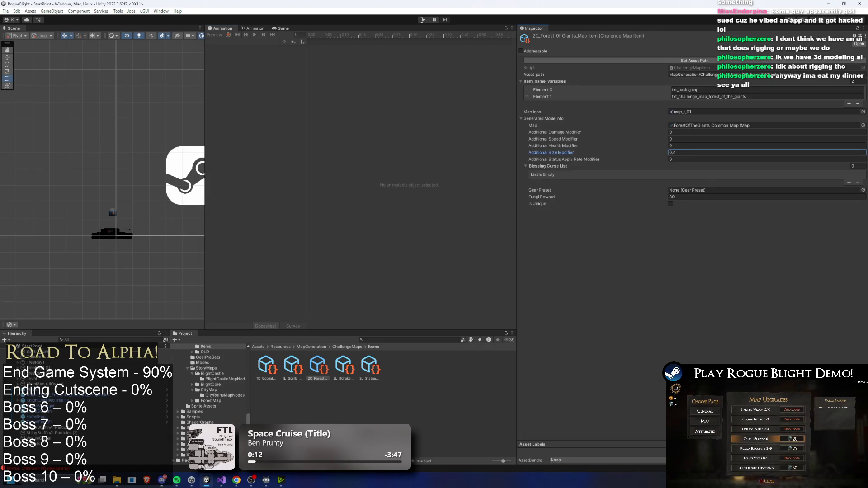
# Save the project with the reviewed forest map item settings using Ctrl+S
pyautogui.hotkey('ctrl', 's')
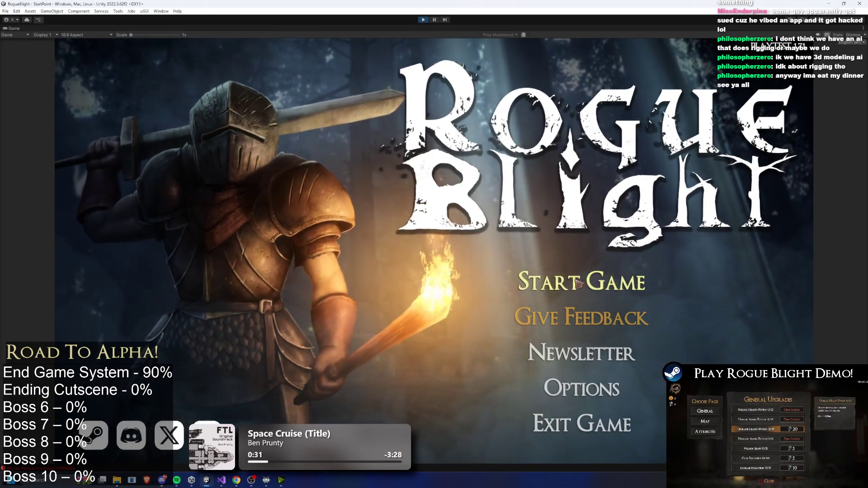
# Load the first save slot, start the Forest of the Giants map, and take the Wooden Sword
pyautogui.click(578, 281)
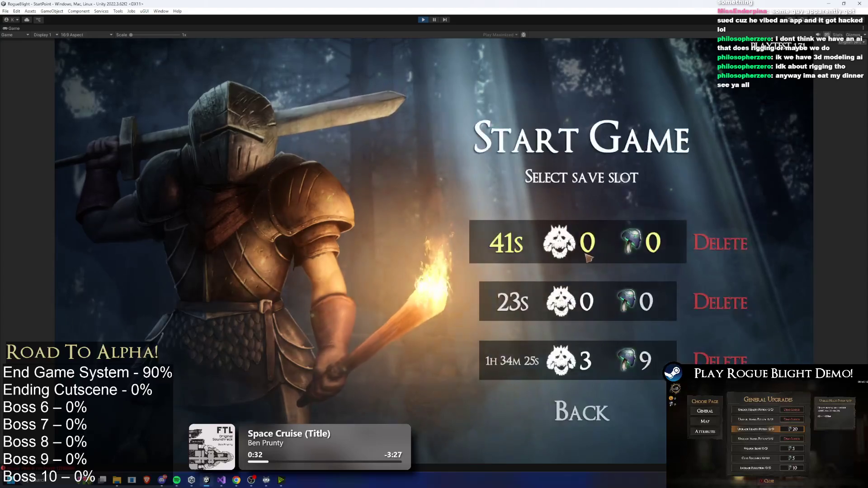
pyautogui.click(588, 256)
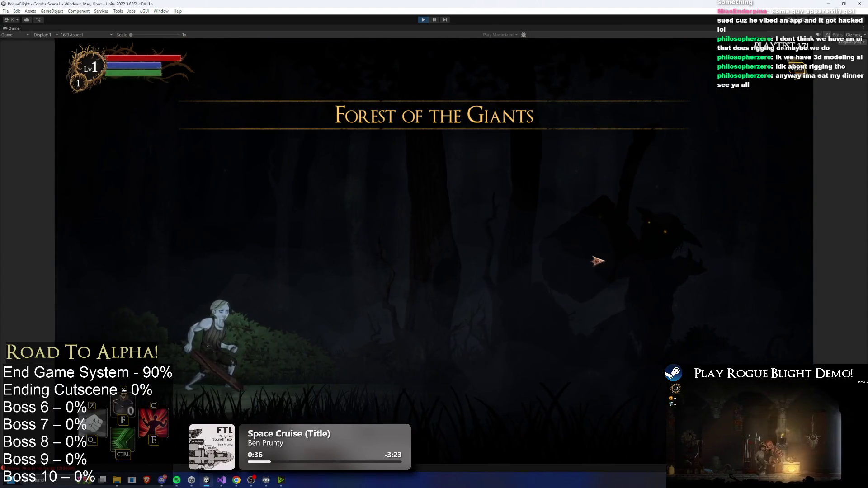
pyautogui.press('Escape')
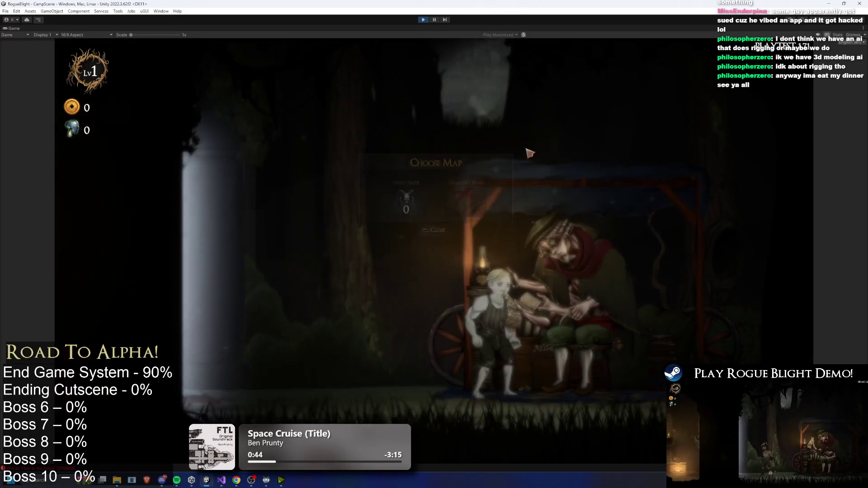
pyautogui.click(513, 167)
pyautogui.click(457, 188)
pyautogui.click(549, 238)
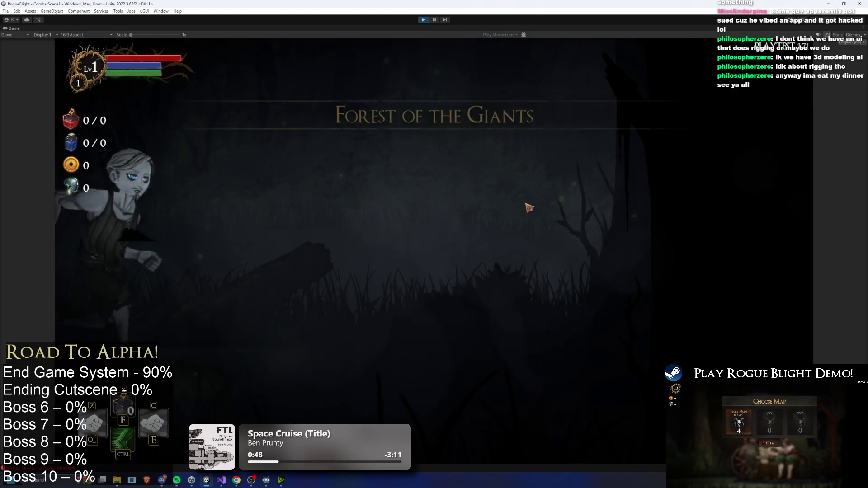
pyautogui.click(474, 228)
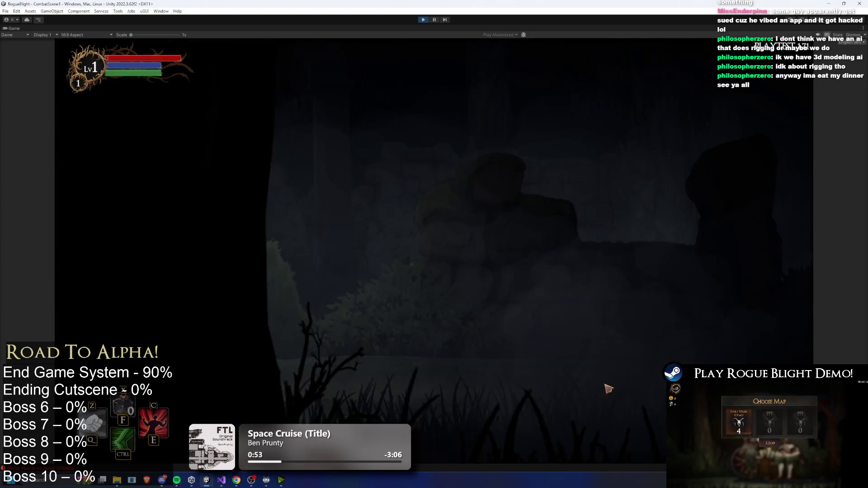
# Attack the boss, enable the F1 cheat setting enemy health to 1, and finish it
pyautogui.press('d')
pyautogui.press('ctrl')
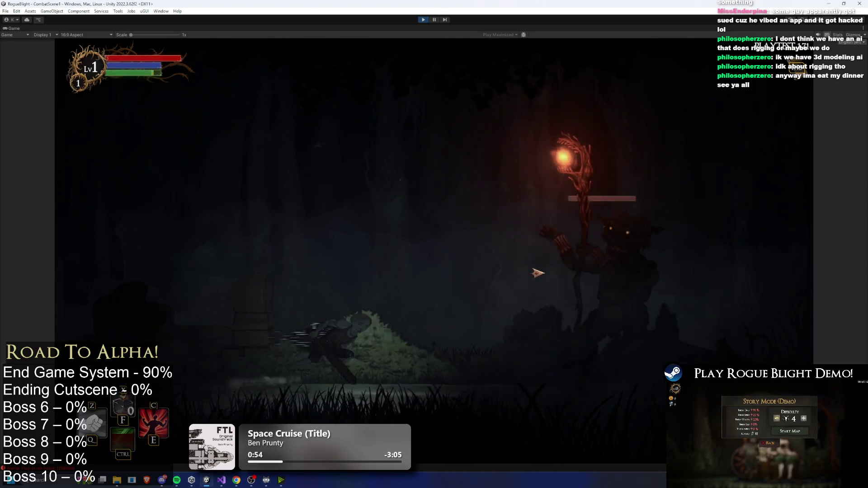
pyautogui.press('d')
pyautogui.click(592, 325)
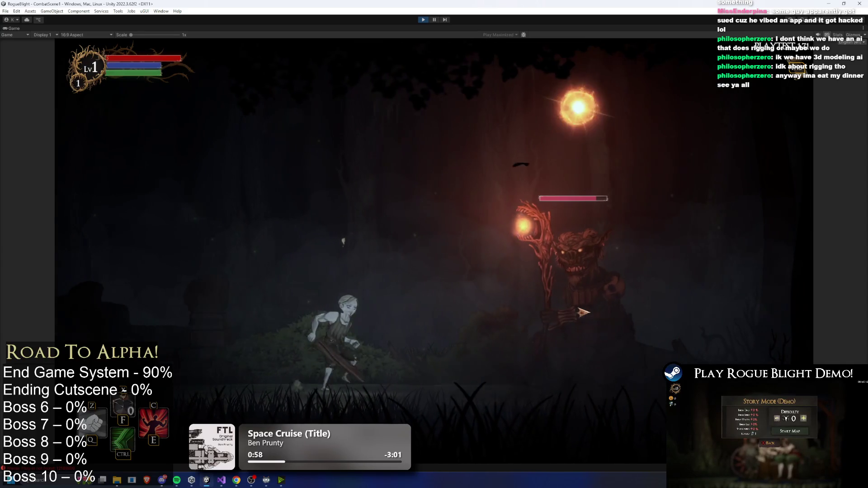
pyautogui.press('F1')
pyautogui.press('d')
pyautogui.click(634, 347)
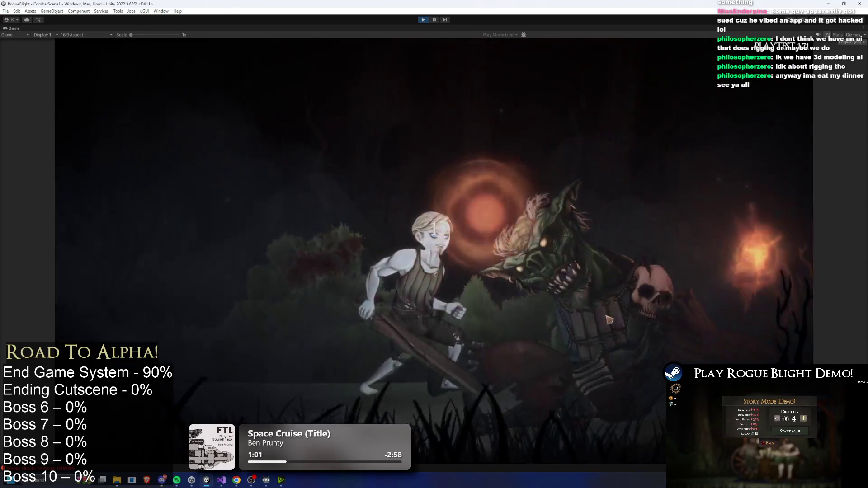
# Loot the boss and equip the Iron Dagger and Guard's Boots
pyautogui.click(633, 409)
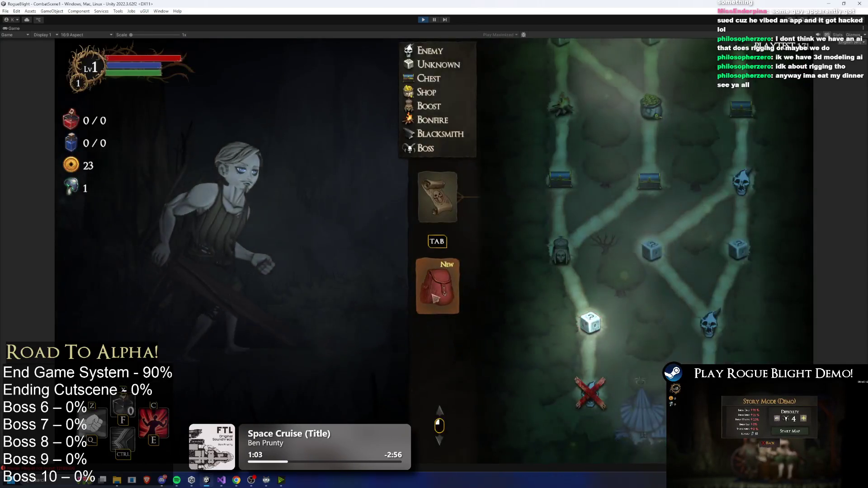
pyautogui.press('Tab')
pyautogui.click(502, 220)
pyautogui.click(632, 117)
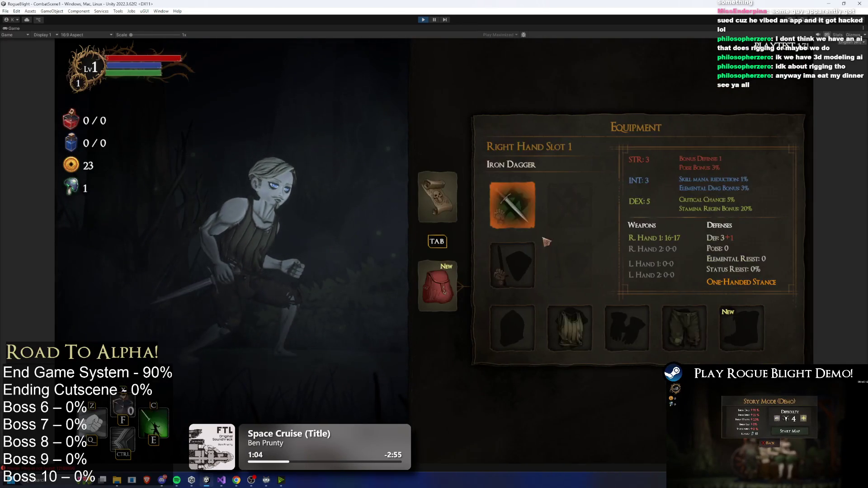
pyautogui.click(757, 334)
pyautogui.click(632, 116)
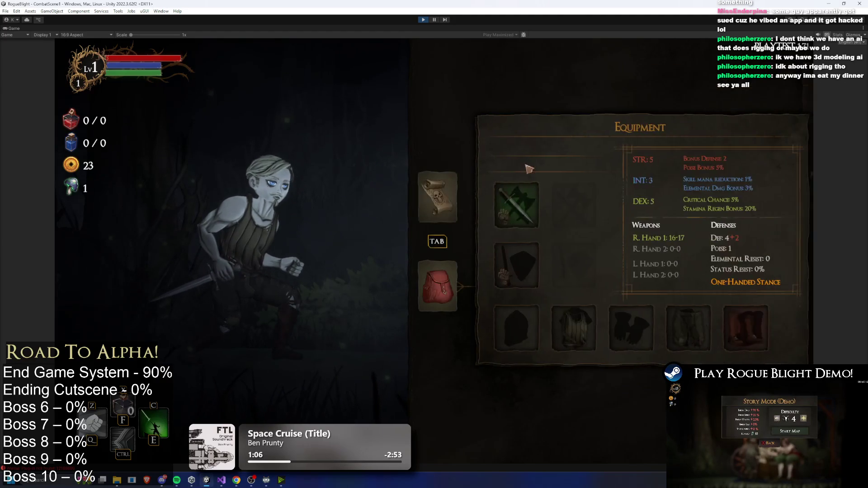
# Travel to the next node, take the NPC's Greed Dagger, and equip it left-handed
pyautogui.click(458, 208)
pyautogui.click(591, 324)
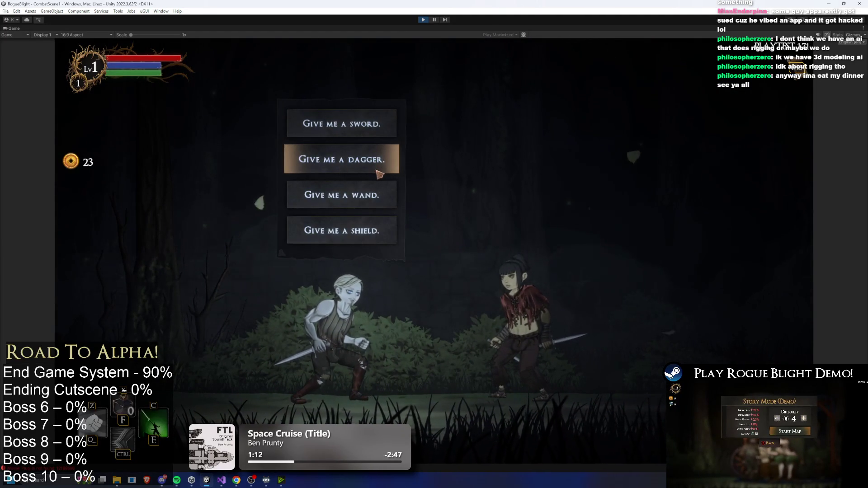
pyautogui.click(377, 165)
pyautogui.click(593, 391)
pyautogui.press('Tab')
pyautogui.click(529, 257)
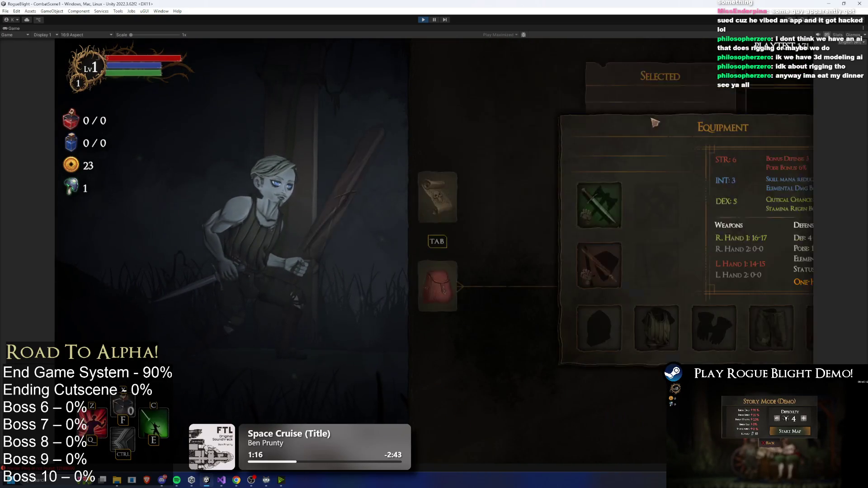
pyautogui.click(633, 110)
# Reach the boost encounter, choose Bonus Health, review the map, and stop play mode
pyautogui.click(420, 220)
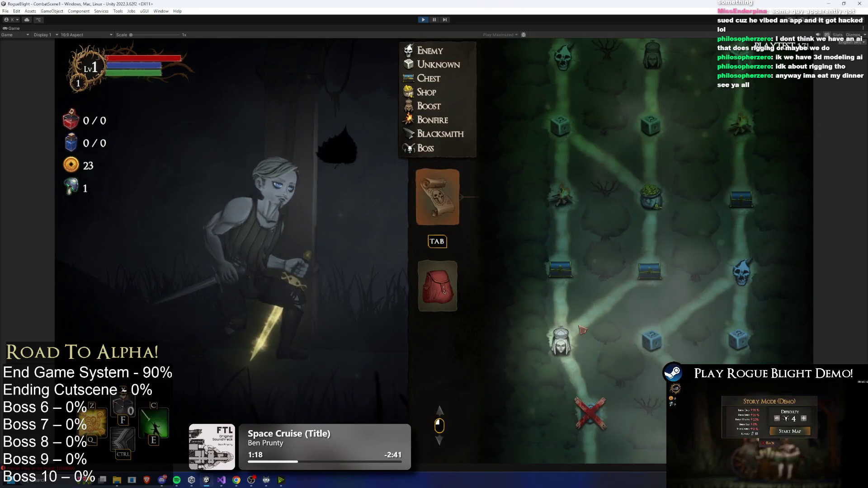
pyautogui.click(583, 328)
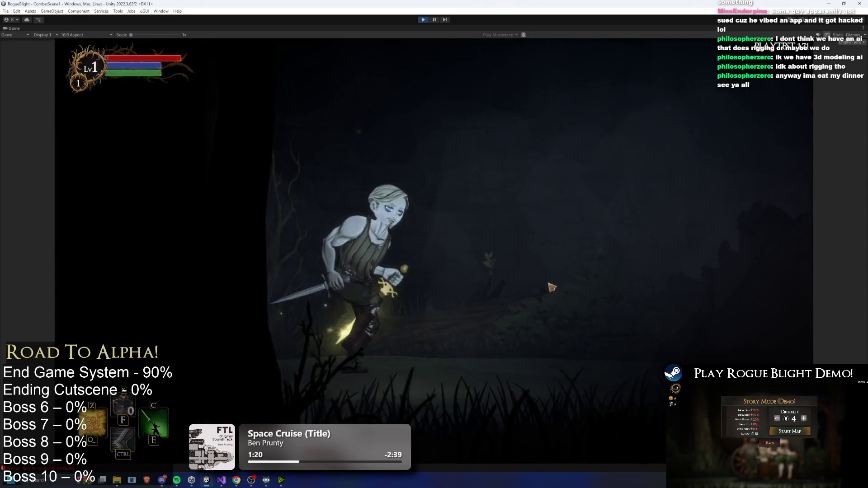
pyautogui.click(401, 255)
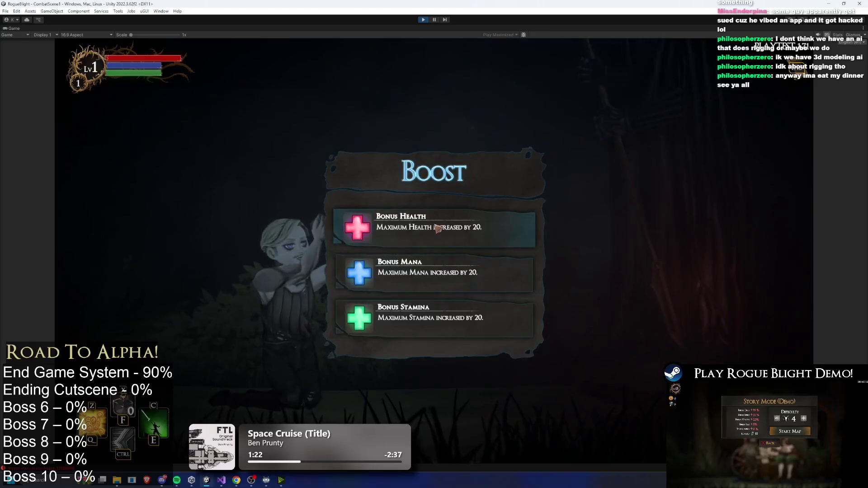
pyautogui.click(442, 226)
pyautogui.scroll(-3, 640, 282)
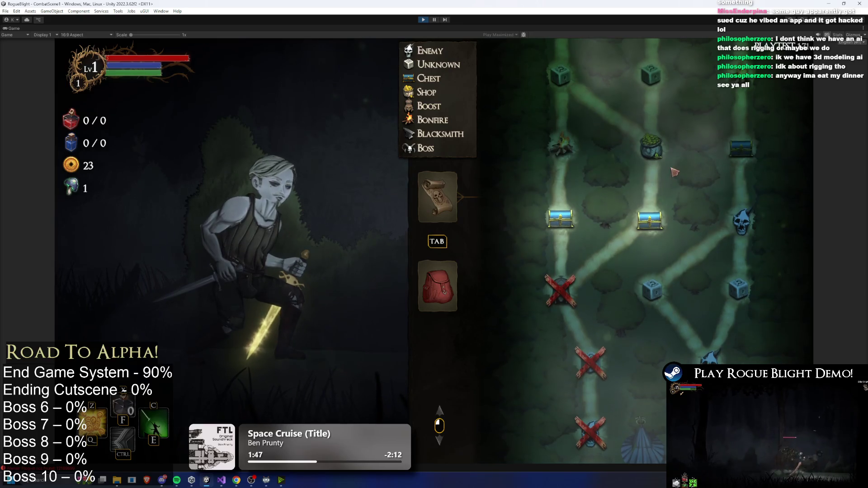
pyautogui.scroll(5, 681, 352)
pyautogui.scroll(2, 688, 253)
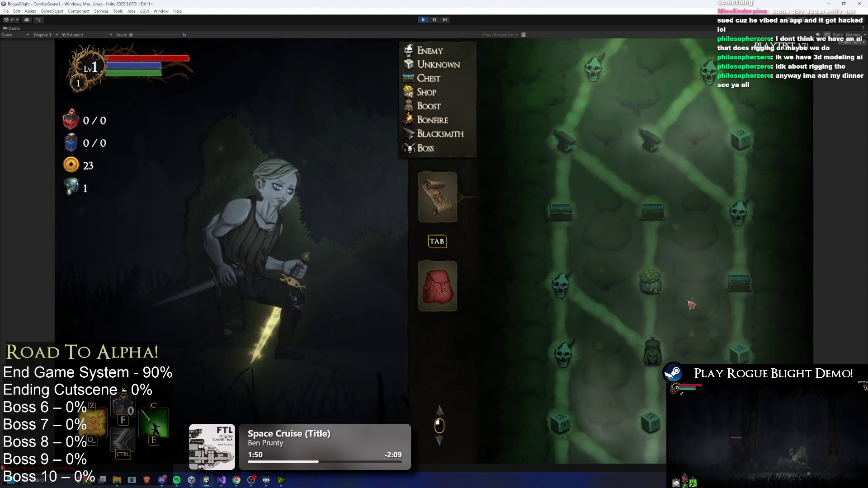
pyautogui.click(424, 19)
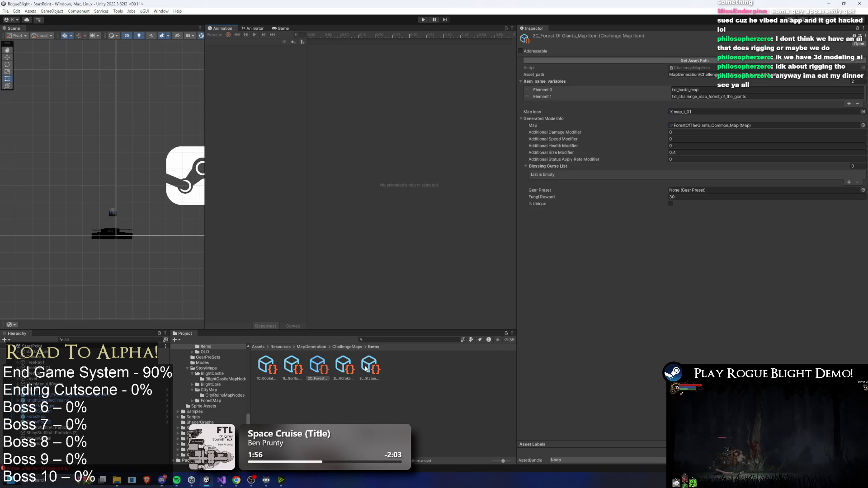
# Open ForestOfTheGiants_Common_Map and set the shop node's Random Layer Index to 6–7
pyautogui.doubleClick(720, 125)
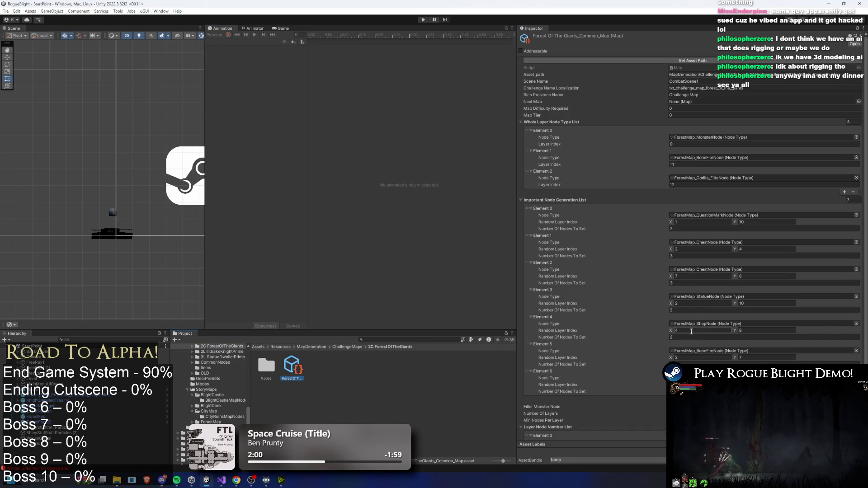
pyautogui.click(712, 329)
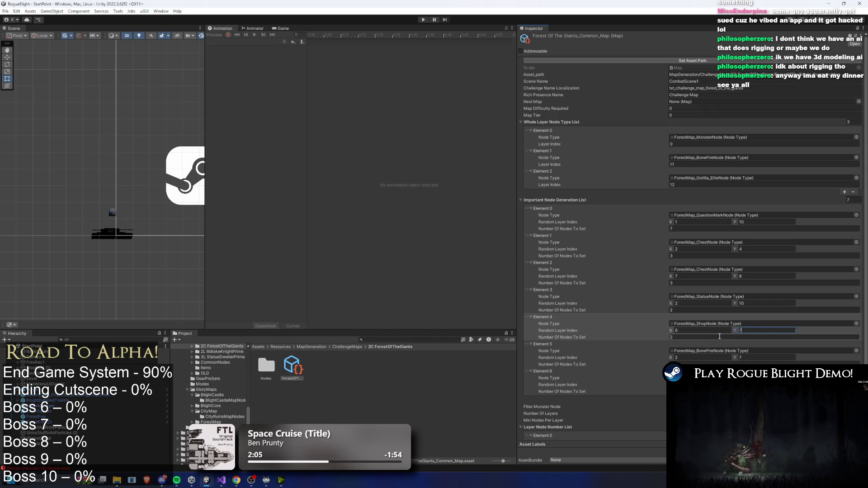
pyautogui.click(742, 364)
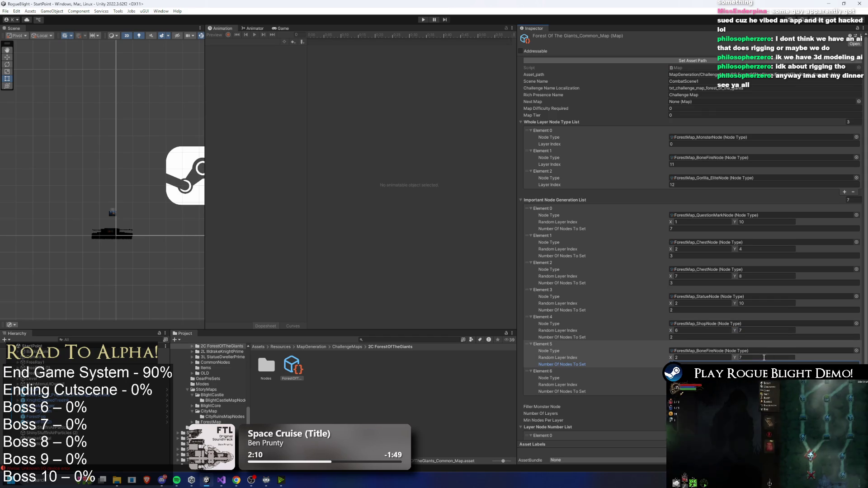
# Set question-mark nodes to 5, the elite layer to 14, and the bonfire layer to 13
pyautogui.click(700, 229)
pyautogui.write('5')
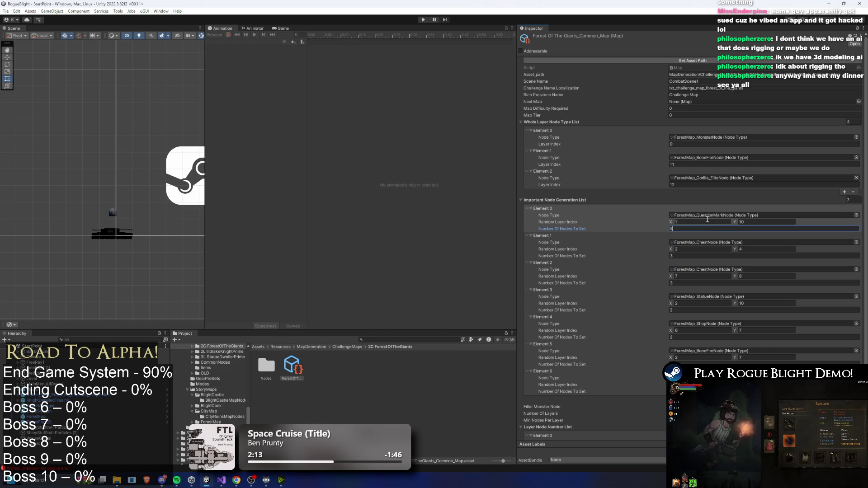
pyautogui.click(692, 185)
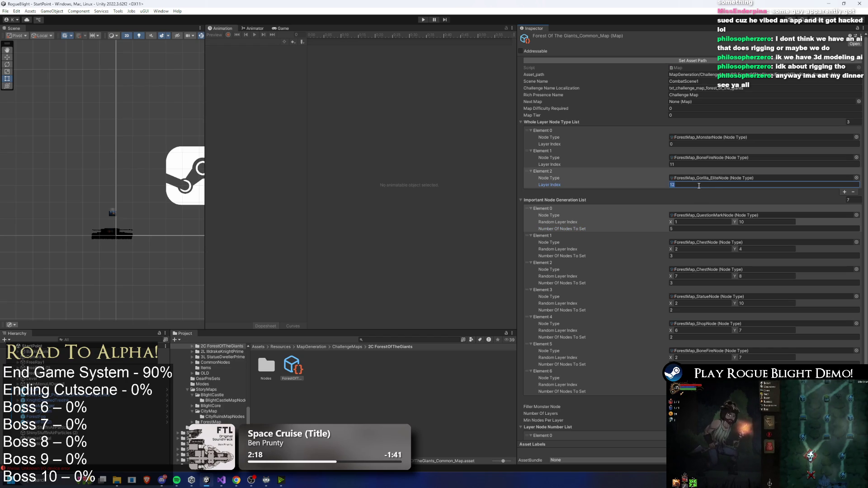
pyautogui.write('14')
pyautogui.click(691, 164)
# Set the forest map's Number Of Layers to 14
pyautogui.write('13')
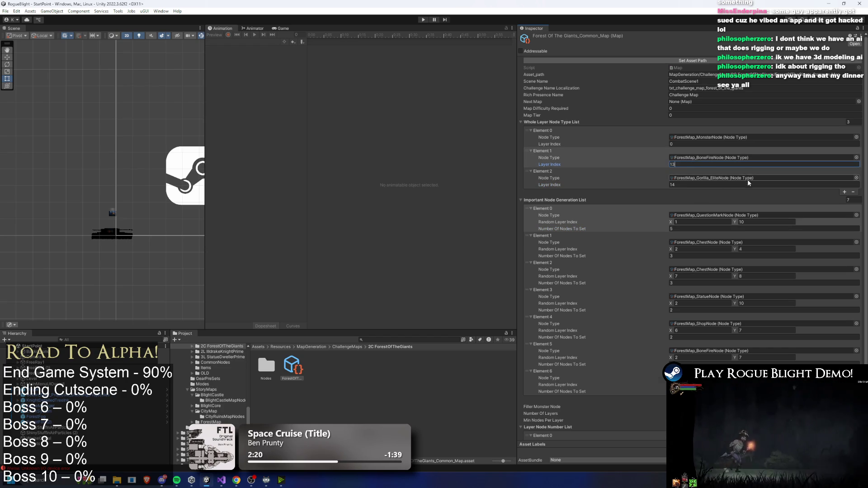
pyautogui.scroll(-3, 747, 178)
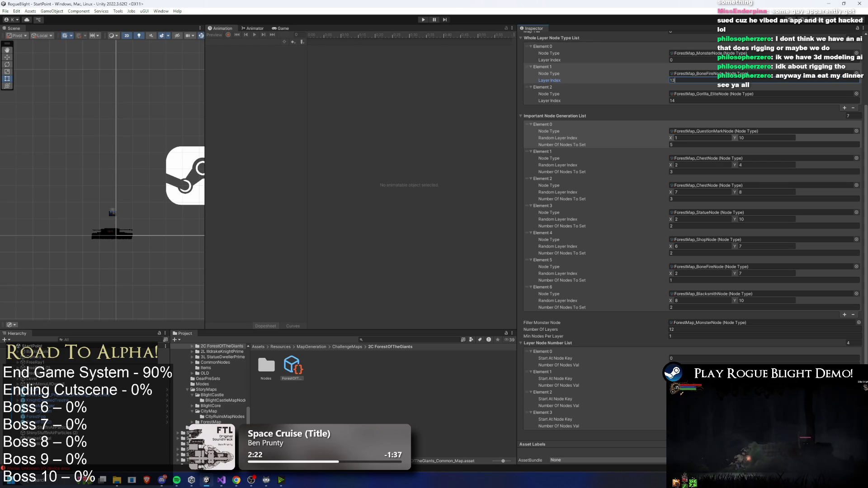
pyautogui.click(686, 329)
pyautogui.write('14')
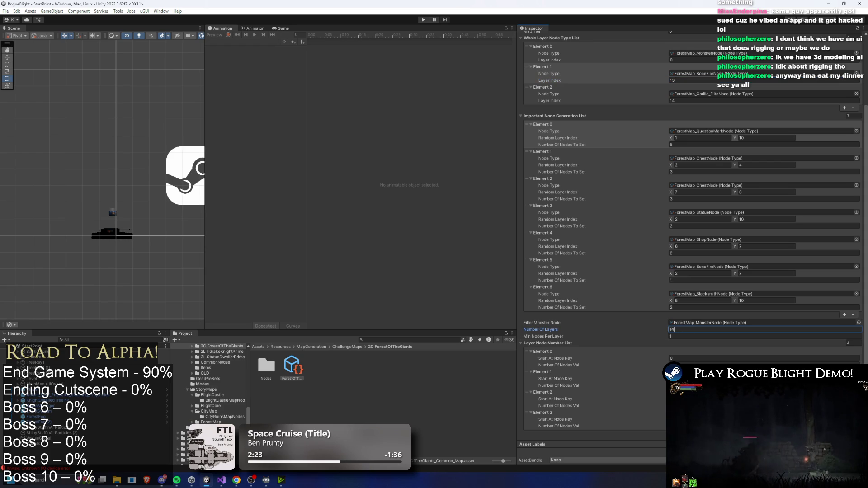
pyautogui.press('Return')
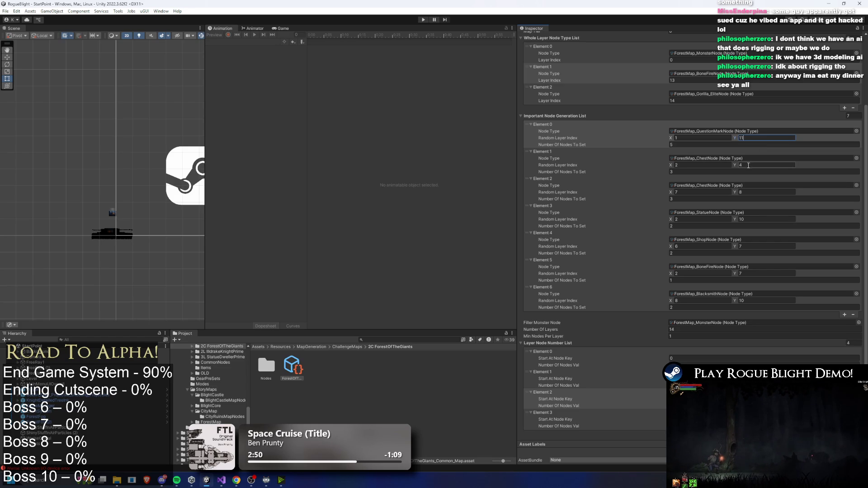
# Set the question-mark and statue nodes' highest Random Layer Index to 12, then enter play mode
pyautogui.click(749, 219)
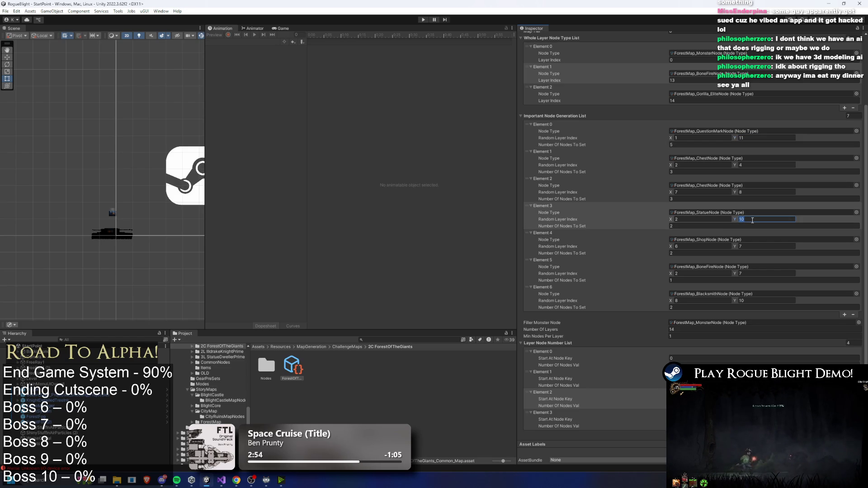
pyautogui.click(751, 139)
pyautogui.write('12')
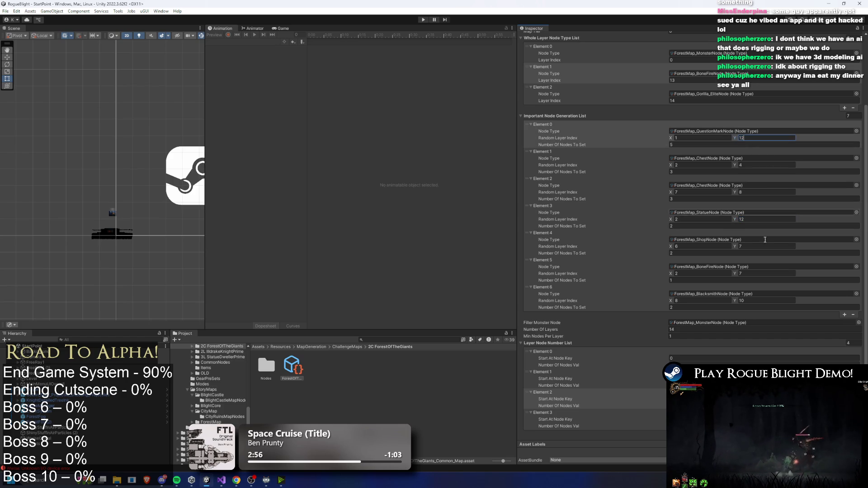
pyautogui.click(745, 302)
pyautogui.hotkey('ctrl', 'p')
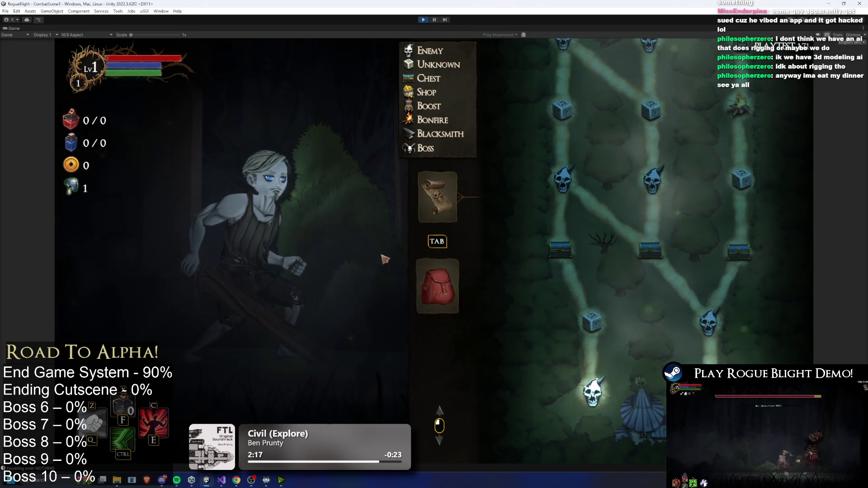
# Pause the playtest and abandon the current run
pyautogui.press('Escape')
pyautogui.click(453, 270)
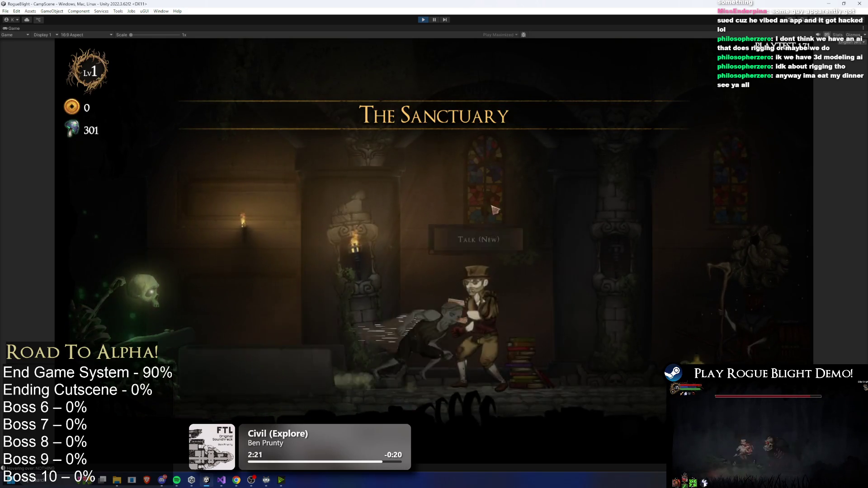
# At the camp vendor, unlock and upgrade health and mana potions and buy Starting Blessing
pyautogui.press('a')
pyautogui.press('e')
pyautogui.click(477, 152)
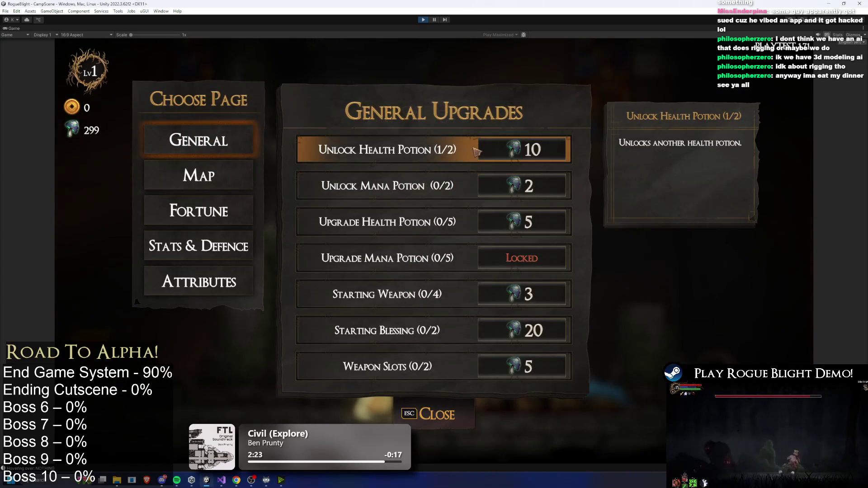
pyautogui.click(515, 194)
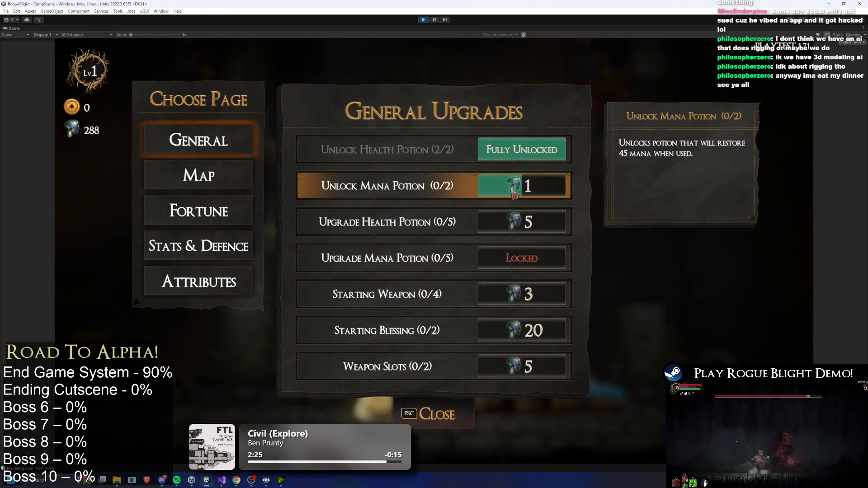
pyautogui.click(515, 194)
pyautogui.click(526, 228)
pyautogui.click(534, 256)
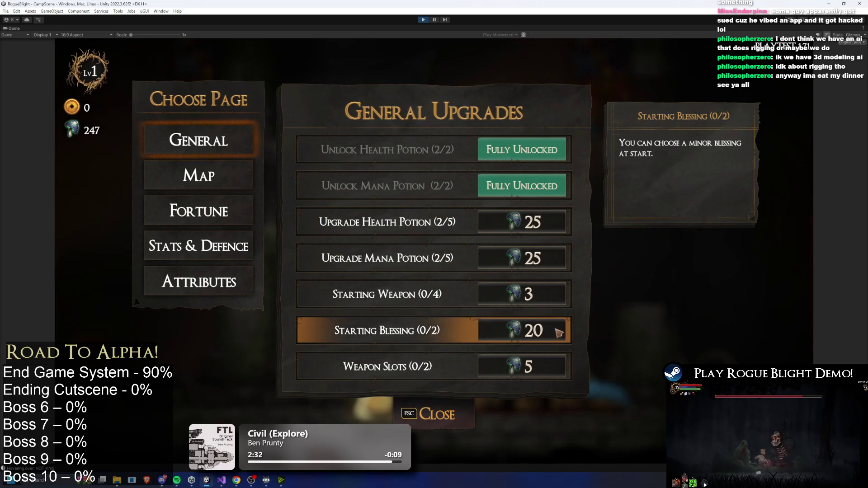
pyautogui.click(537, 223)
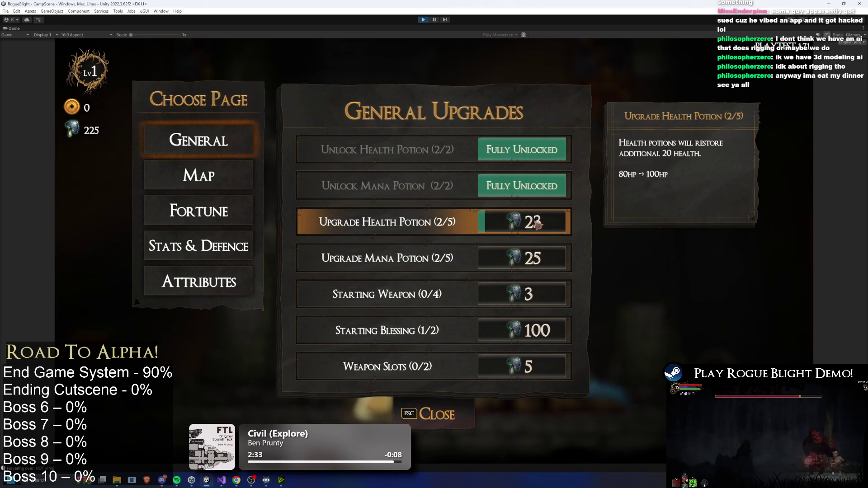
pyautogui.moveTo(538, 224)
pyautogui.mouseDown()
pyautogui.moveTo(542, 262)
pyautogui.moveTo(538, 224)
pyautogui.moveTo(488, 258)
pyautogui.mouseUp()
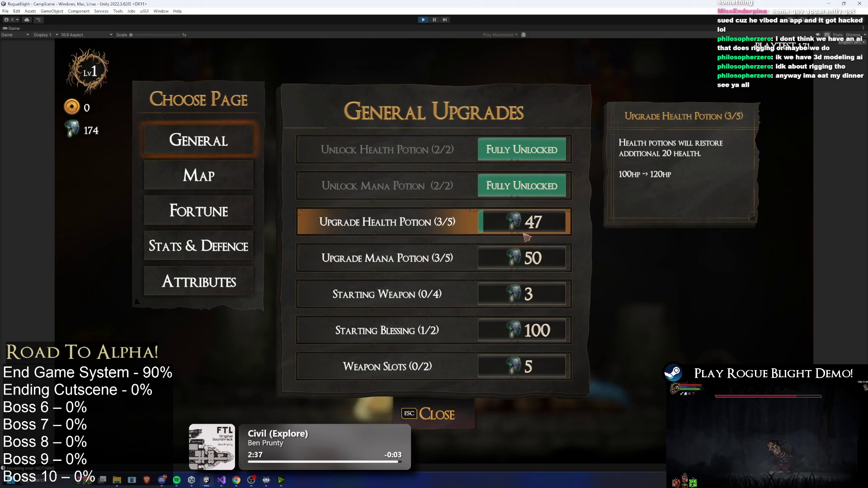
# Buy Upgrade Shop, Upgrade Statue, Re-roll Blessing Choices and Legendary Drop Chance levels
pyautogui.press('e')
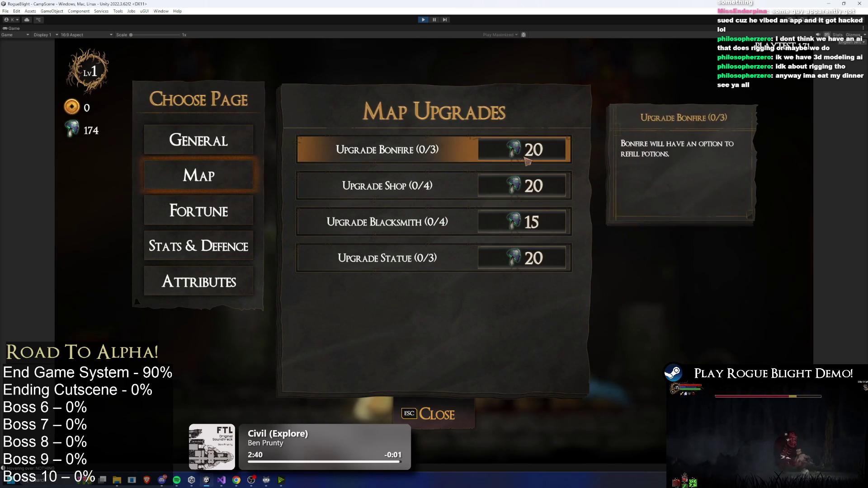
pyautogui.moveTo(523, 189); pyautogui.dragTo(519, 150)
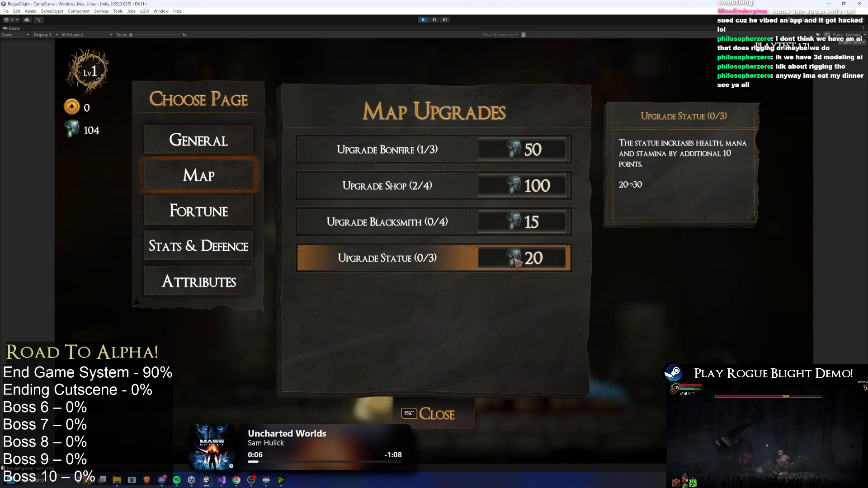
pyautogui.moveTo(516, 264); pyautogui.dragTo(532, 226)
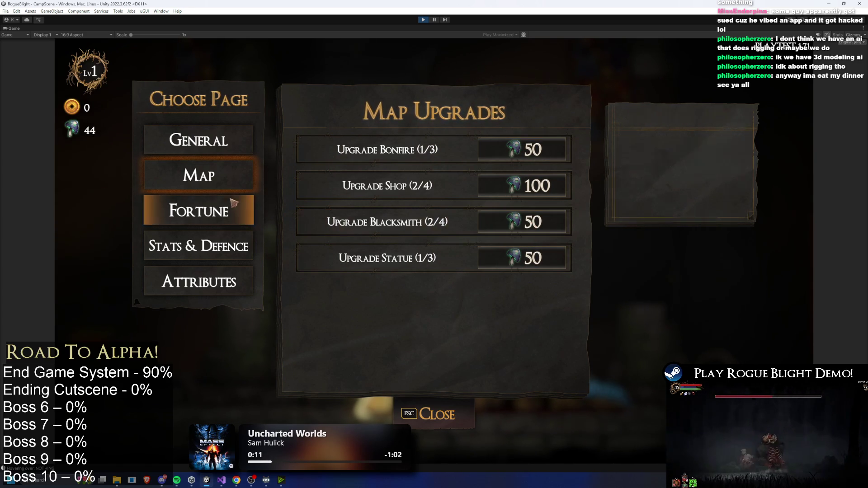
pyautogui.click(222, 210)
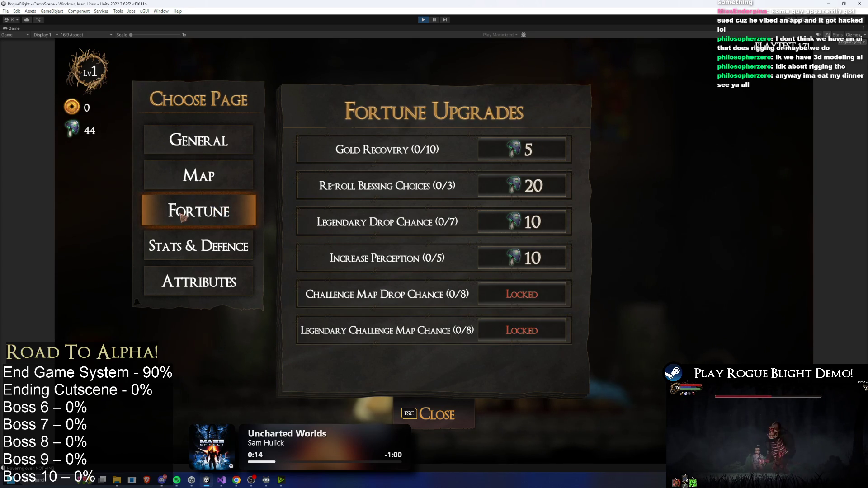
pyautogui.moveTo(514, 181); pyautogui.dragTo(516, 179)
pyautogui.moveTo(535, 231); pyautogui.dragTo(539, 227)
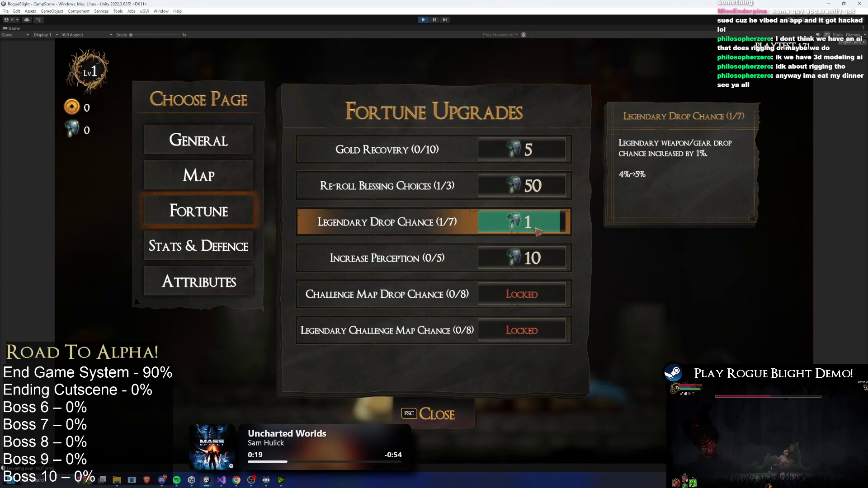
pyautogui.press('Escape')
# Launch the Forest of the Giants challenge map from the wagon NPC, then stop play mode
pyautogui.press('d')
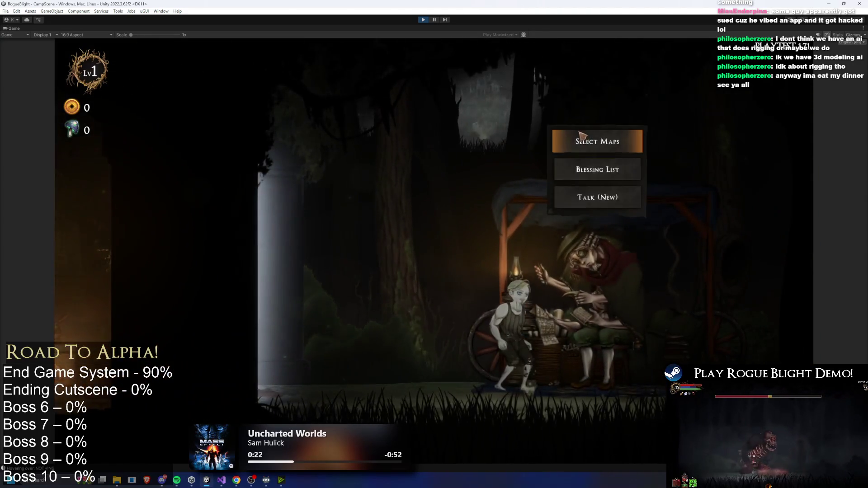
pyautogui.click(582, 135)
pyautogui.click(355, 193)
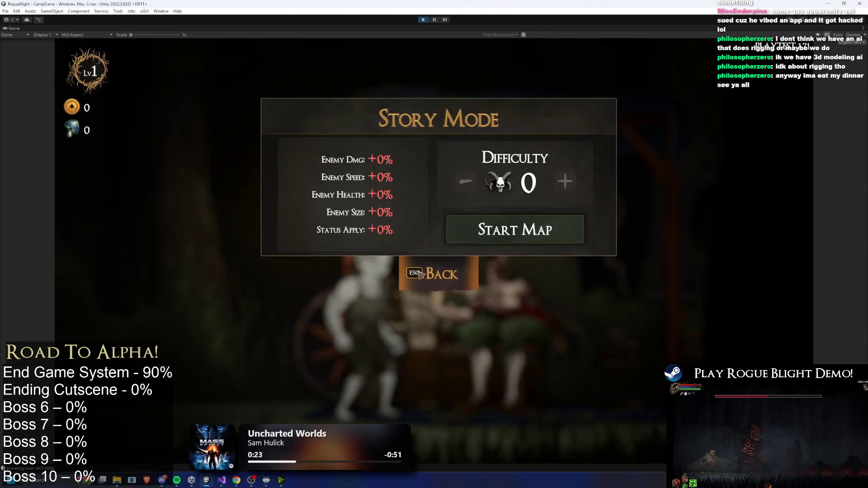
pyautogui.press('Escape')
pyautogui.click(529, 190)
pyautogui.scroll(-2, 477, 190)
pyautogui.scroll(2, 475, 203)
pyautogui.click(453, 140)
pyautogui.click(526, 228)
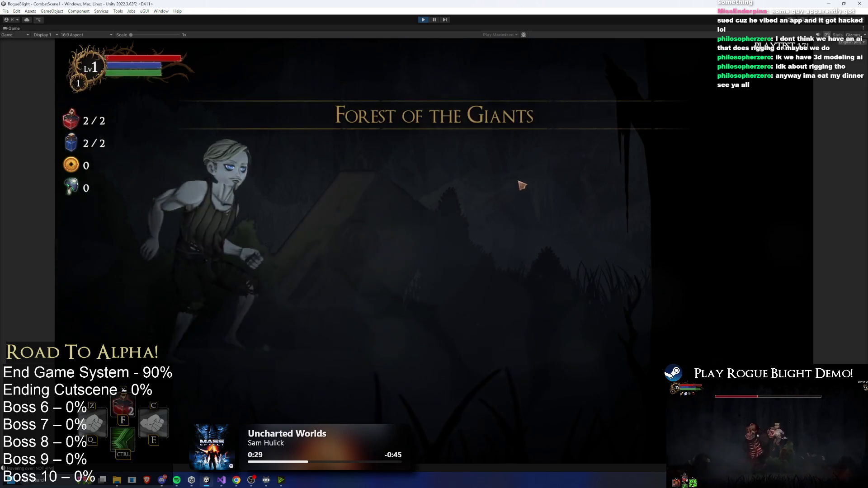
pyautogui.click(423, 19)
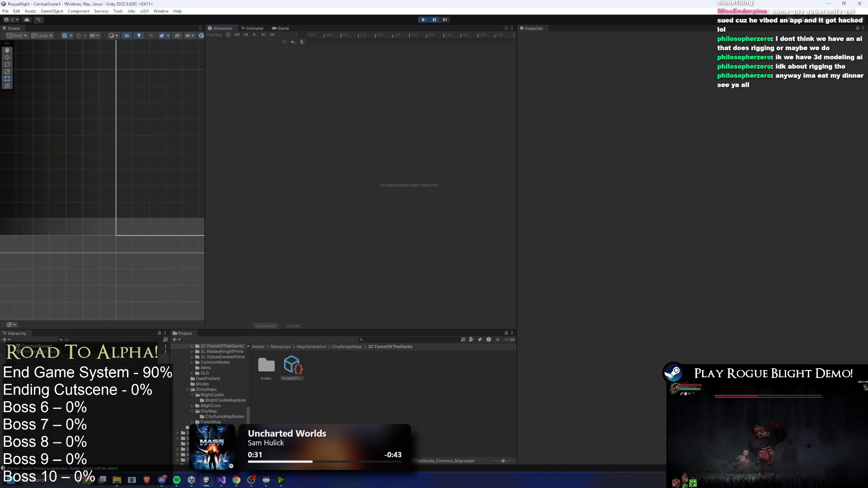
# Add '- increase legendary drop chance' above '- Giant Gorilla map' in TODO.txt
pyautogui.click(221, 480)
pyautogui.click(209, 176)
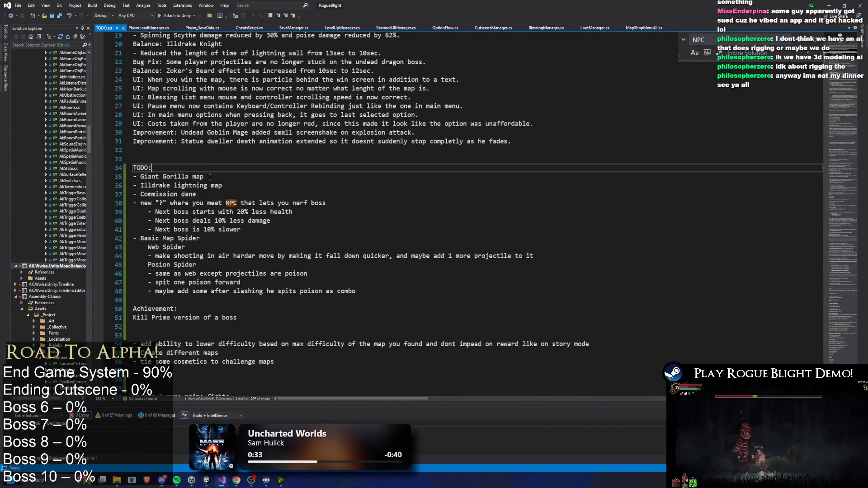
pyautogui.hotkey('ctrl', 'Return')
pyautogui.write('-')
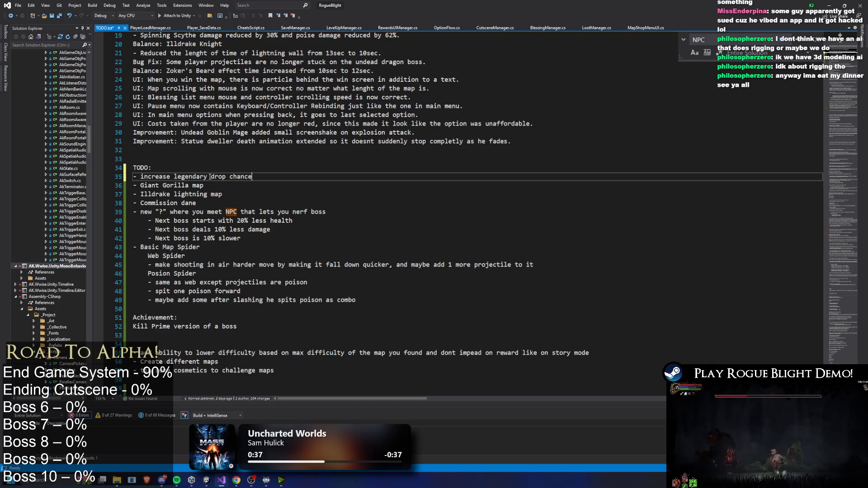
pyautogui.hotkey('alt', 'Tab')
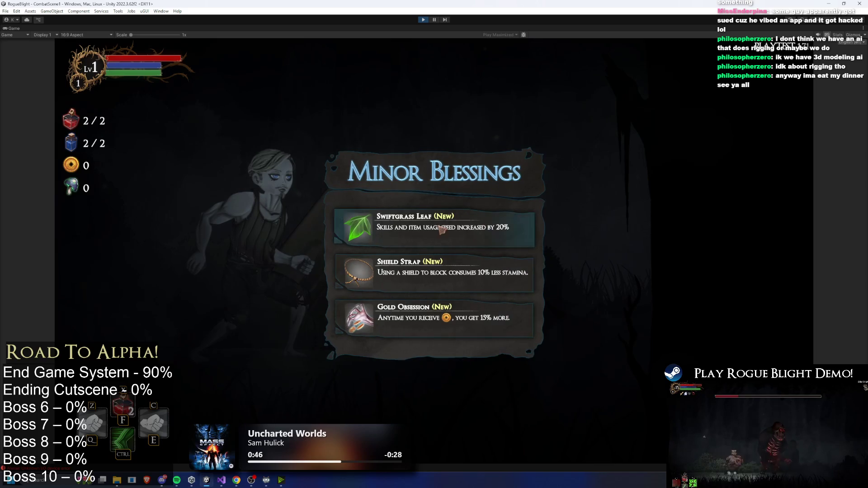
# Take the Swiftgrass Leaf blessing, enter the first forest room, engage the enemy, and pause
pyautogui.click(486, 334)
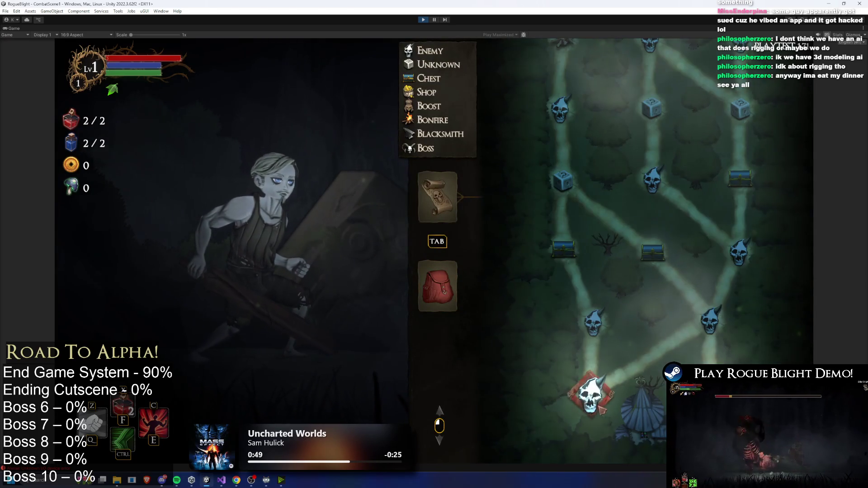
pyautogui.click(591, 410)
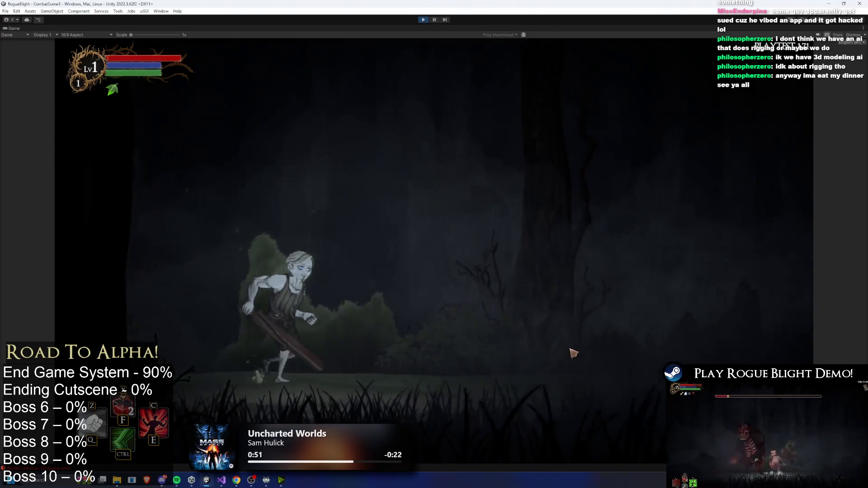
pyautogui.press('d')
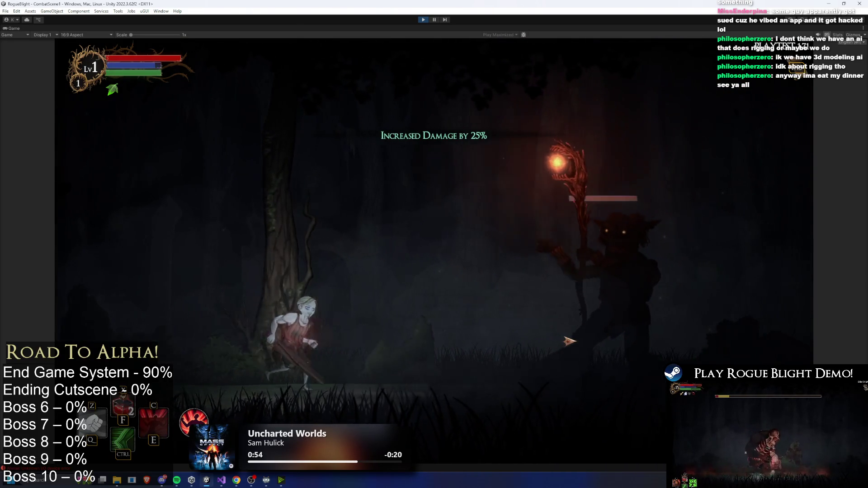
pyautogui.press('a')
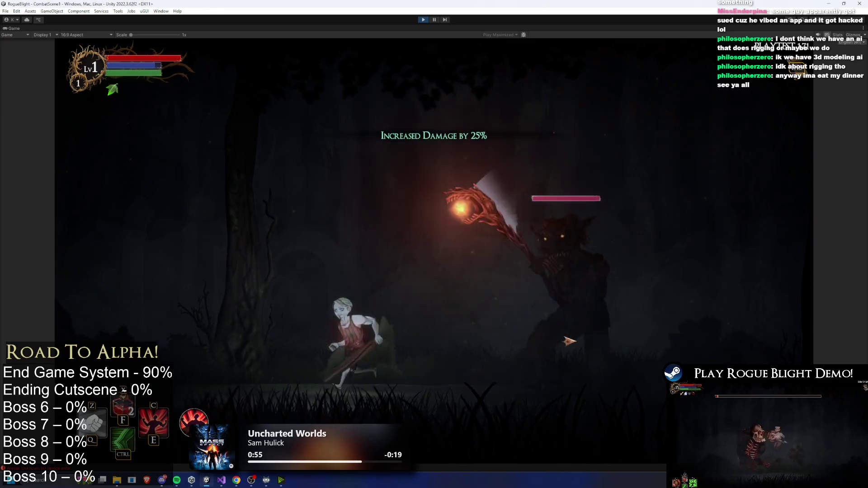
pyautogui.press('Escape')
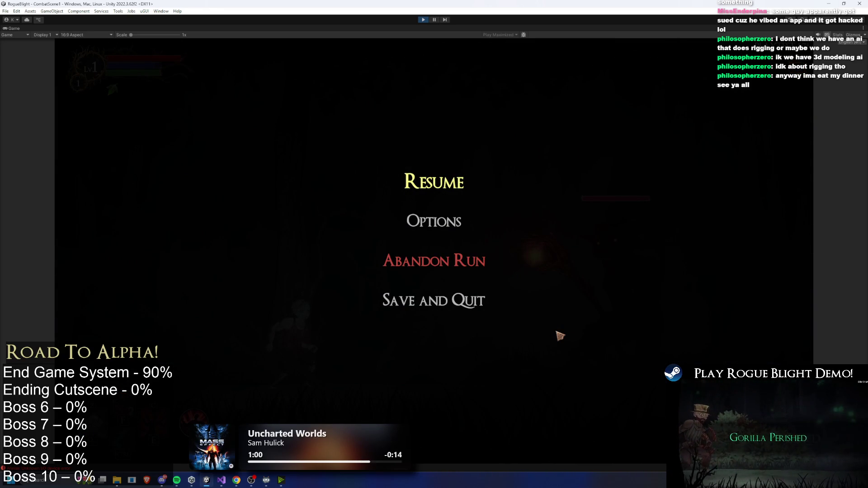
pyautogui.press('Escape')
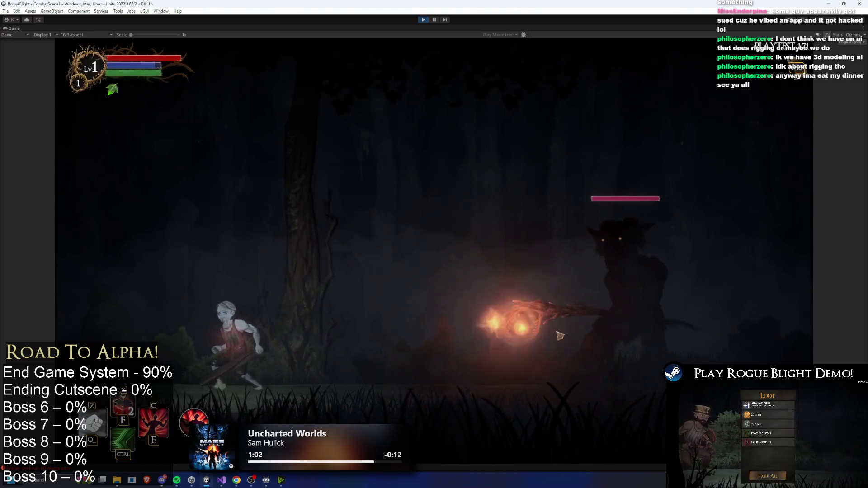
pyautogui.press('Escape')
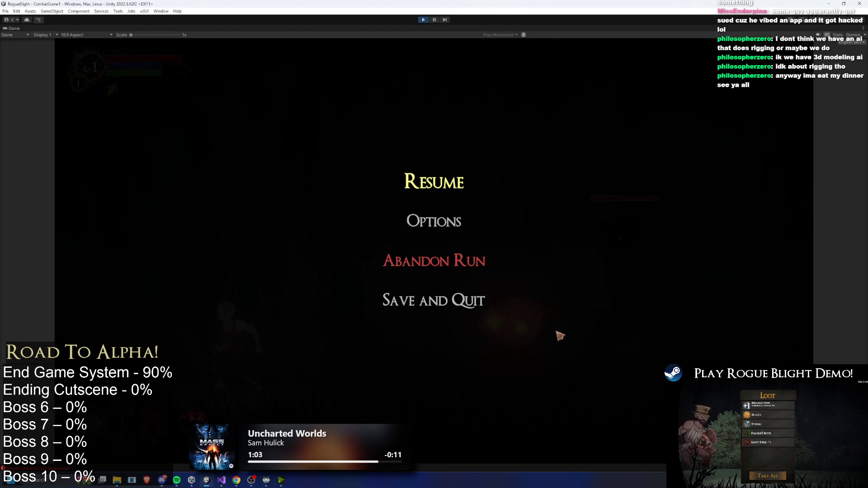
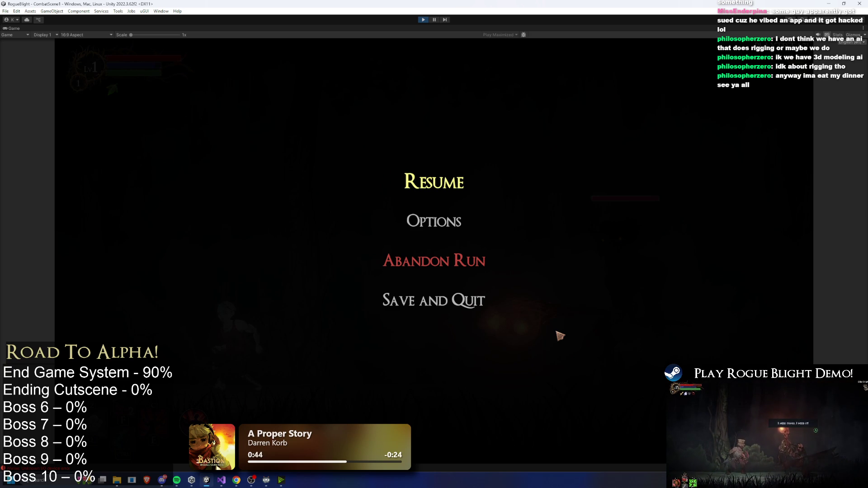
# Resume the paused run and fight the fire tree boss with attacks, skills and dashes
pyautogui.click(449, 171)
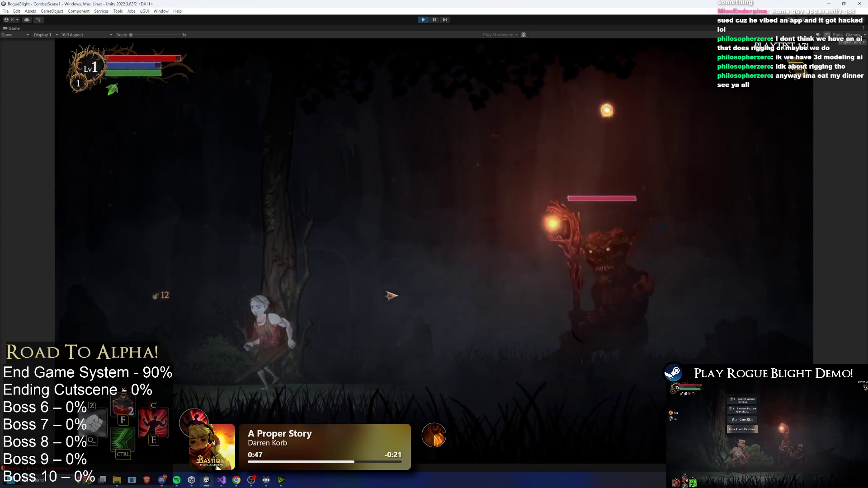
pyautogui.press('d')
pyautogui.click(596, 335)
pyautogui.press('d')
pyautogui.click(595, 317)
pyautogui.press('ctrl')
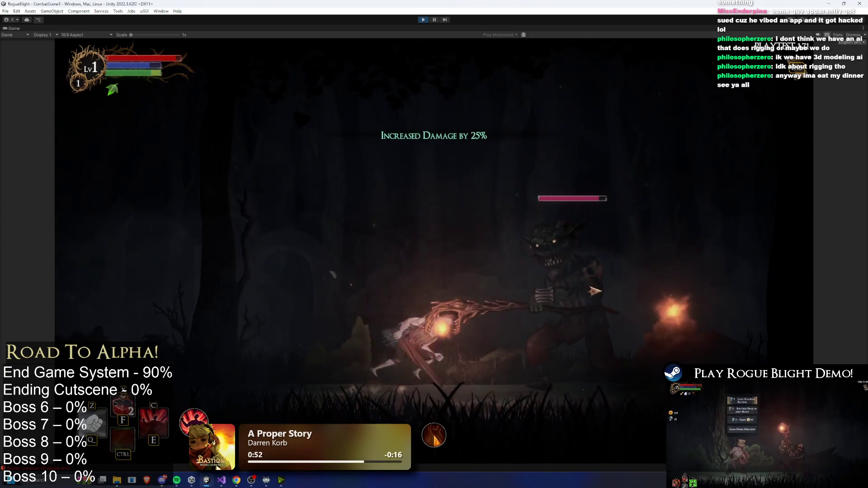
pyautogui.click(593, 287)
pyautogui.press('shift')
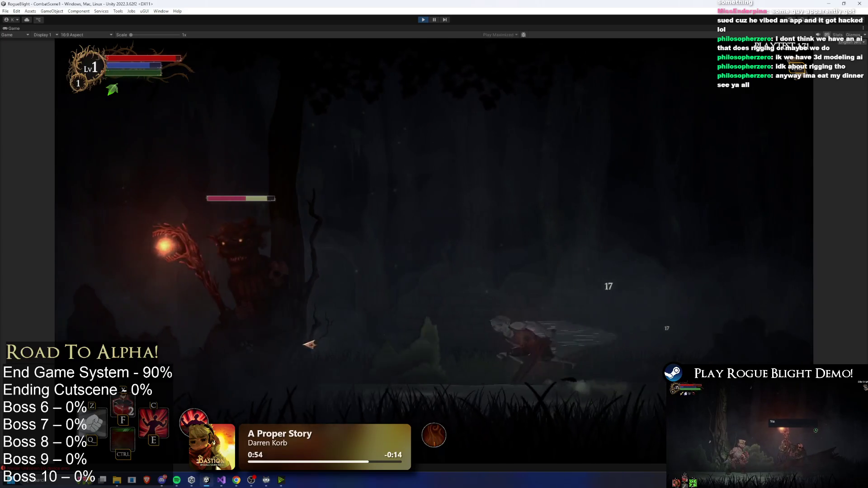
pyautogui.press('a')
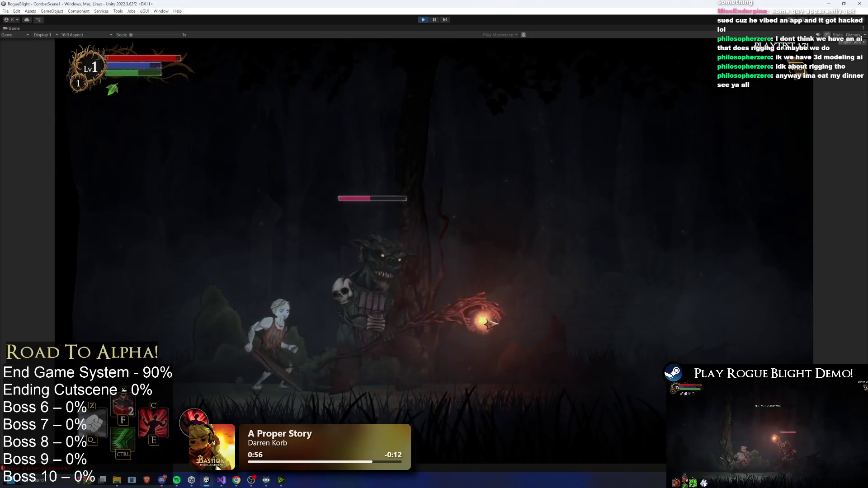
# Hit the goblin boss, view the Equipment screen, and exit play mode
pyautogui.press('ctrl')
pyautogui.click(515, 321)
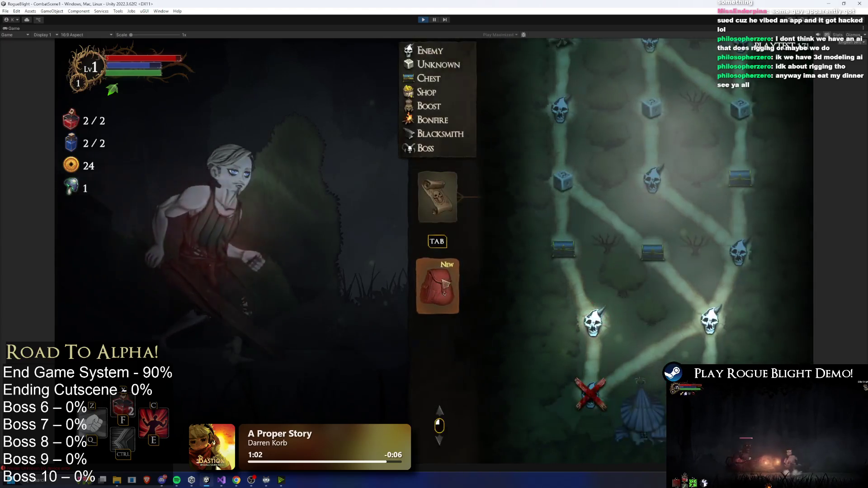
pyautogui.click(445, 284)
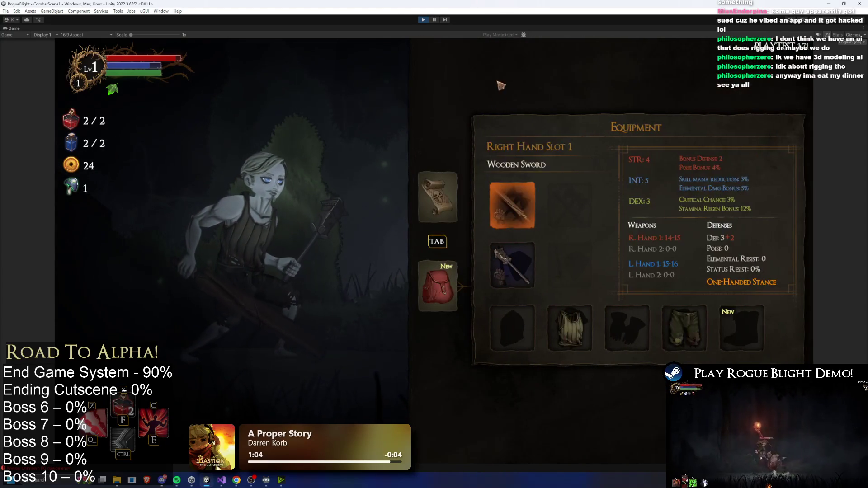
pyautogui.click(423, 20)
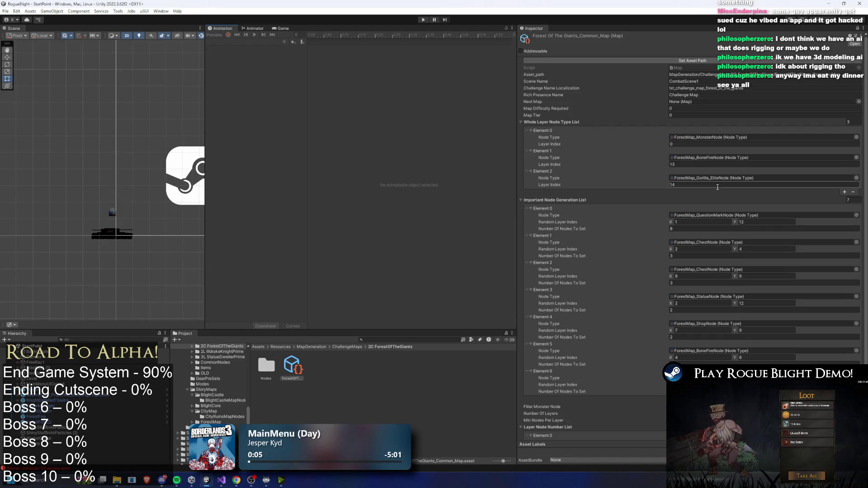
# Inspect the GoblinInfestation node assets and the Forest of the Giants map asset in the Project view
pyautogui.scroll(-3, 715, 354)
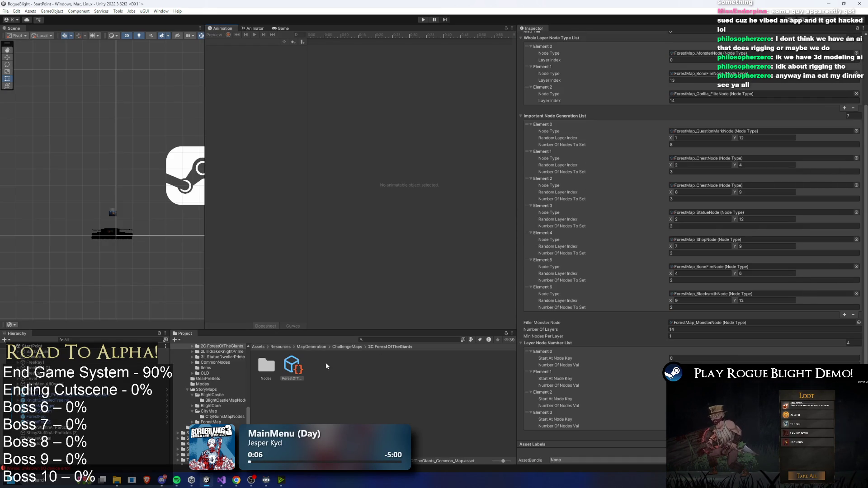
pyautogui.doubleClick(266, 365)
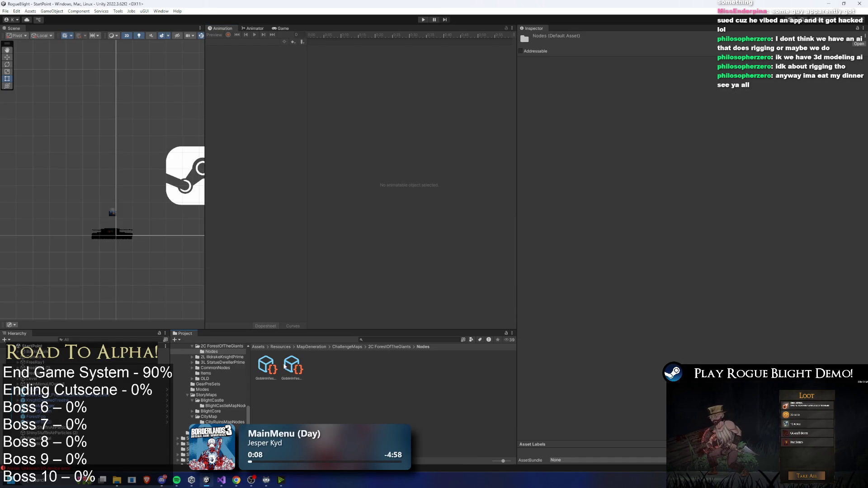
pyautogui.click(266, 366)
pyautogui.press('Right')
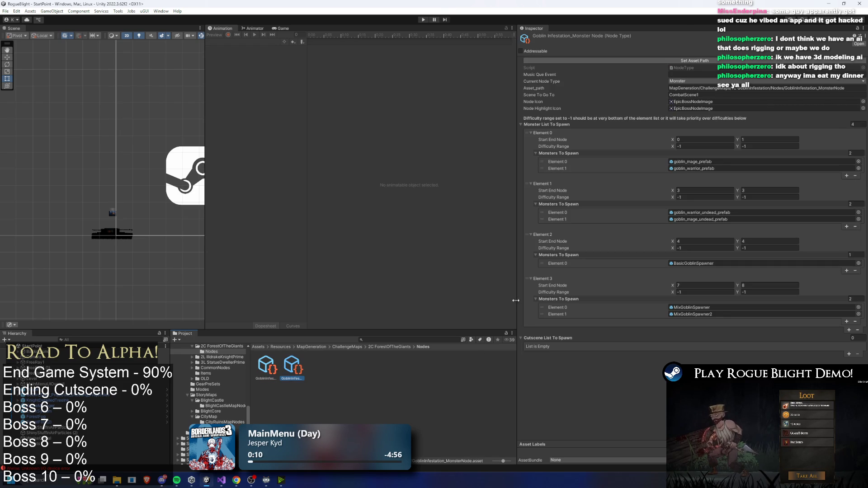
pyautogui.click(385, 348)
pyautogui.press('Right')
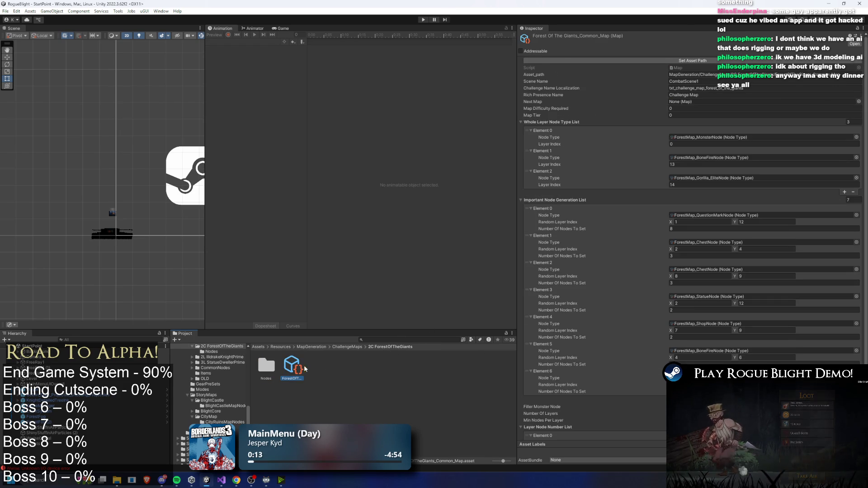
pyautogui.scroll(-3, 744, 222)
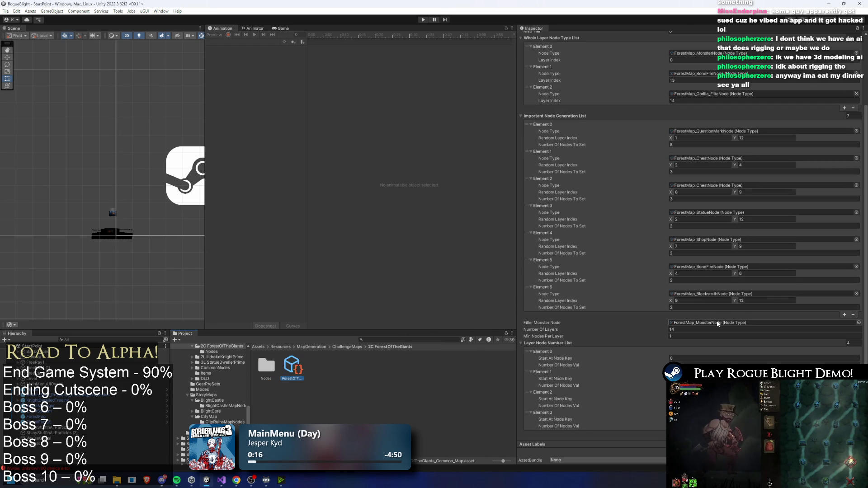
pyautogui.scroll(1, 721, 231)
pyautogui.scroll(3, 721, 231)
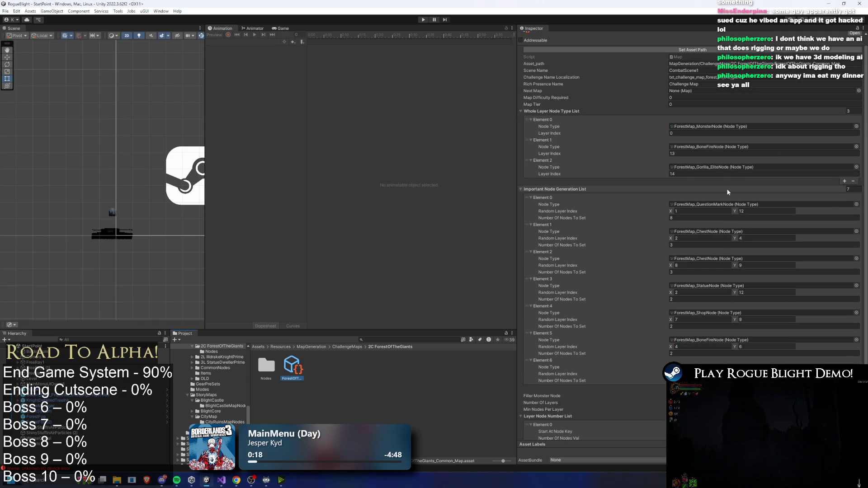
# Set the challenge map item's Additional Health Modifier to 0.2 and start play mode
pyautogui.click(354, 347)
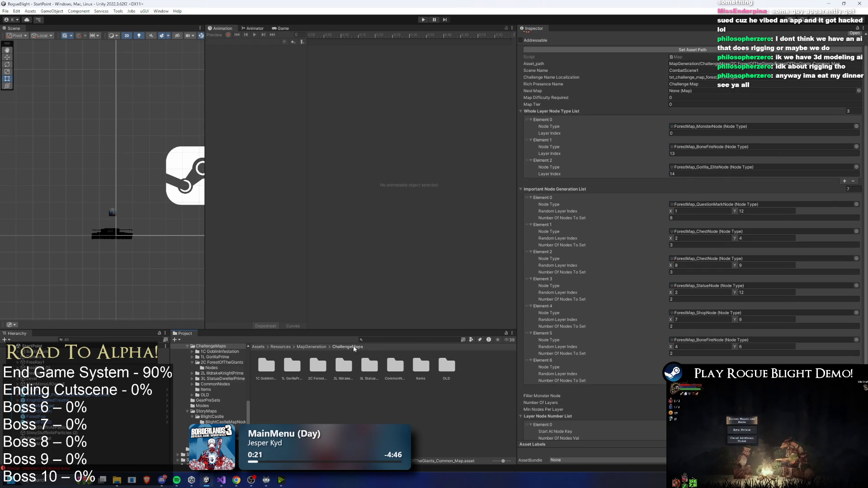
pyautogui.doubleClick(414, 367)
pyautogui.click(370, 364)
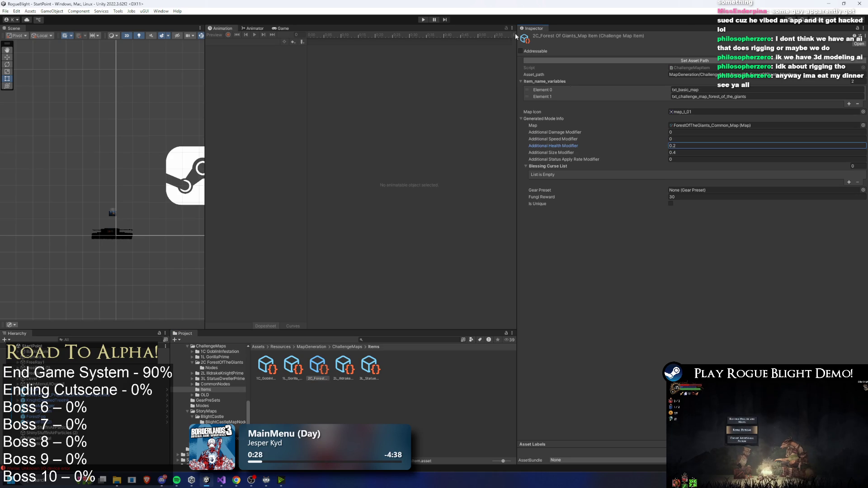
pyautogui.click(424, 20)
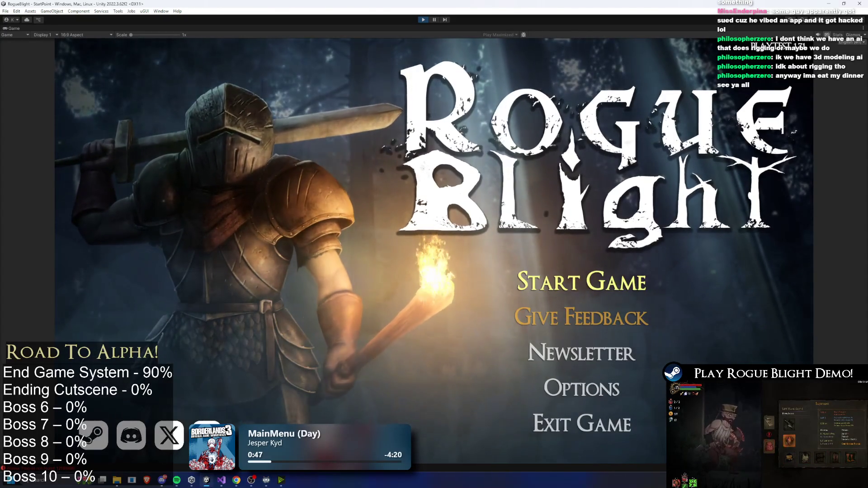
# Start the game from a save slot and abandon the current run from the pause menu
pyautogui.click(525, 273)
pyautogui.click(588, 250)
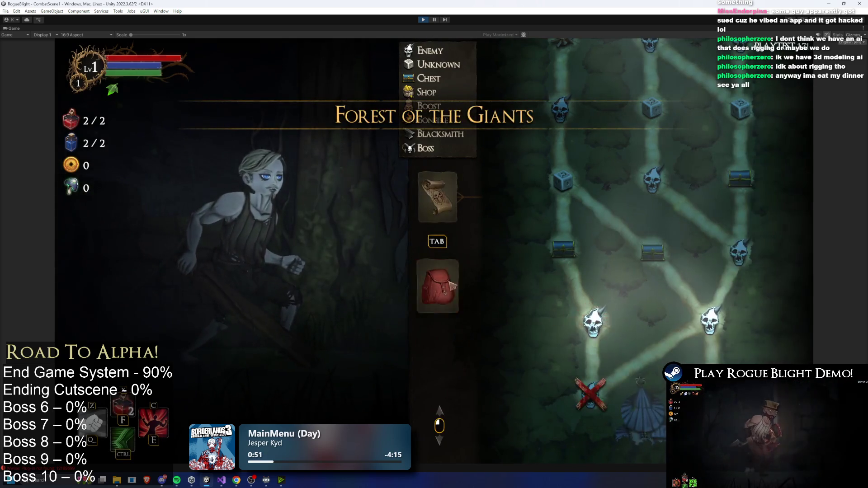
pyautogui.press('Escape')
pyautogui.click(443, 280)
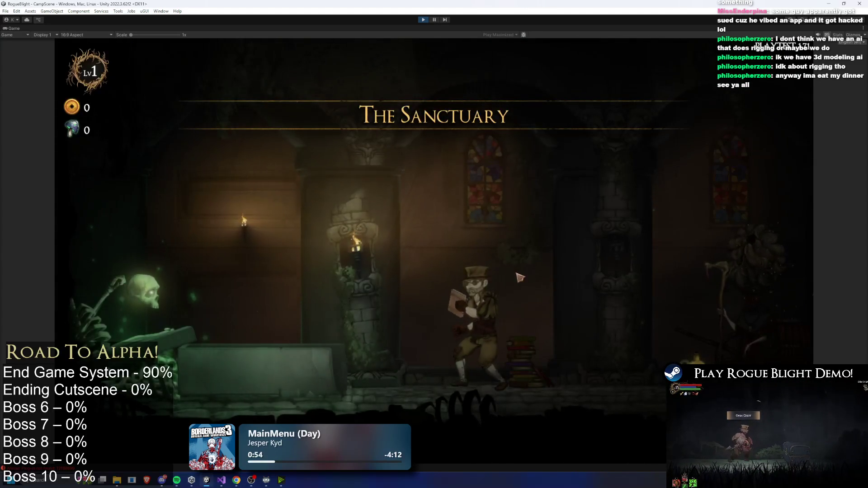
# Walk to the map keeper and start the Forest of the Giants challenge map
pyautogui.press('d')
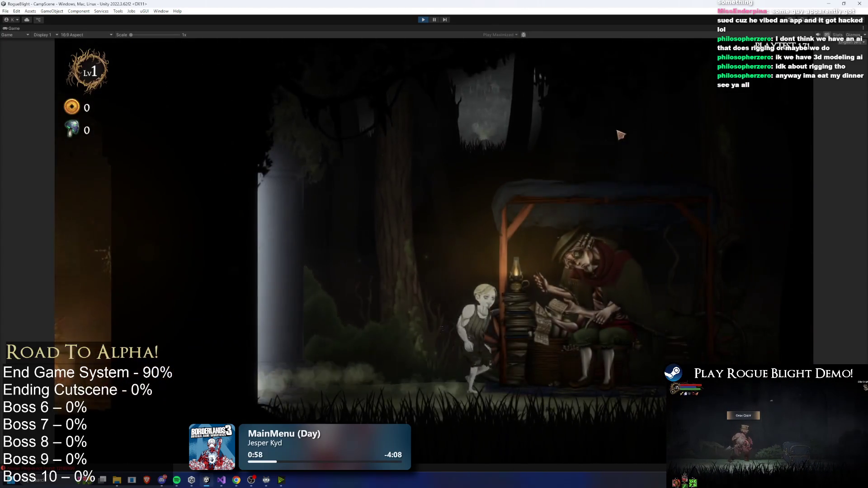
pyautogui.press('e')
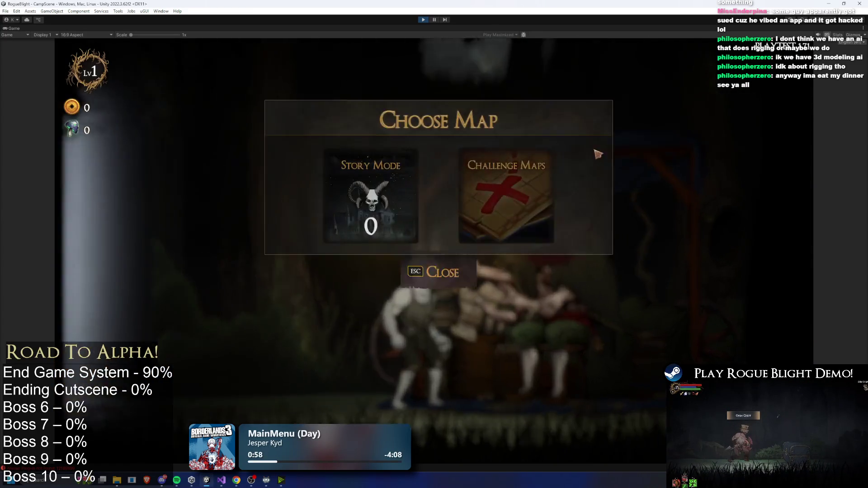
pyautogui.click(523, 194)
pyautogui.click(497, 194)
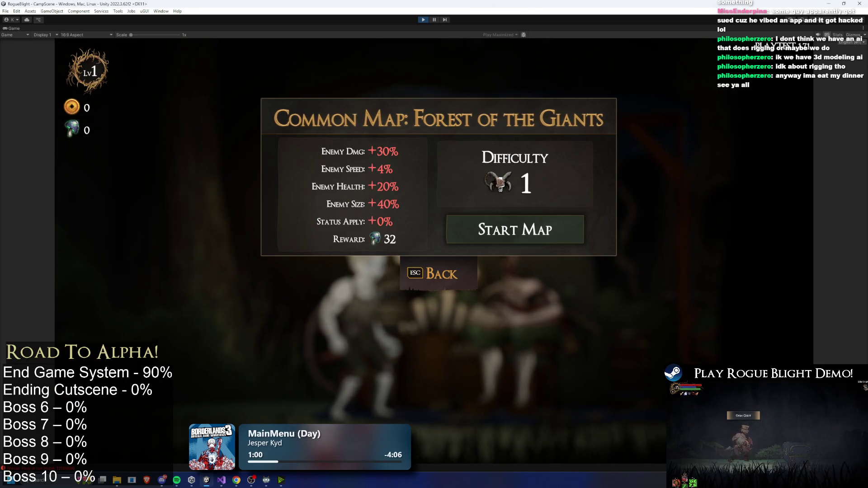
pyautogui.click(524, 227)
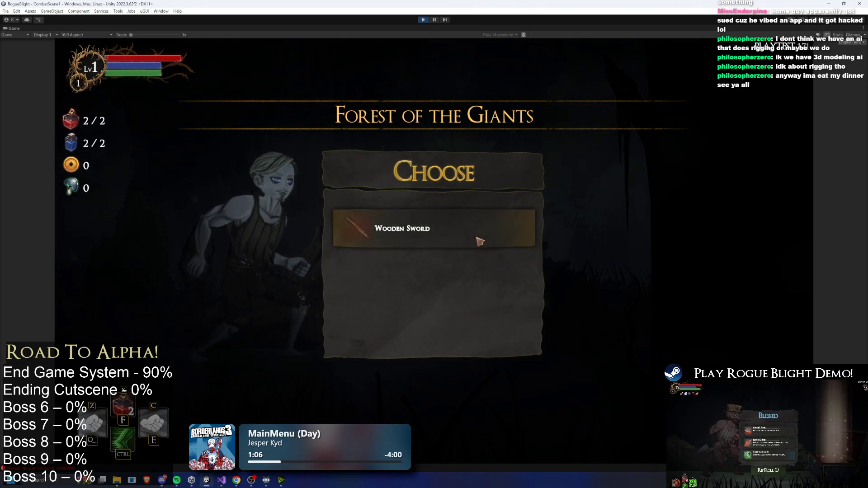
# Pick the Wooden Sword as starting weapon and enter the forest to engage the goblin
pyautogui.click(481, 241)
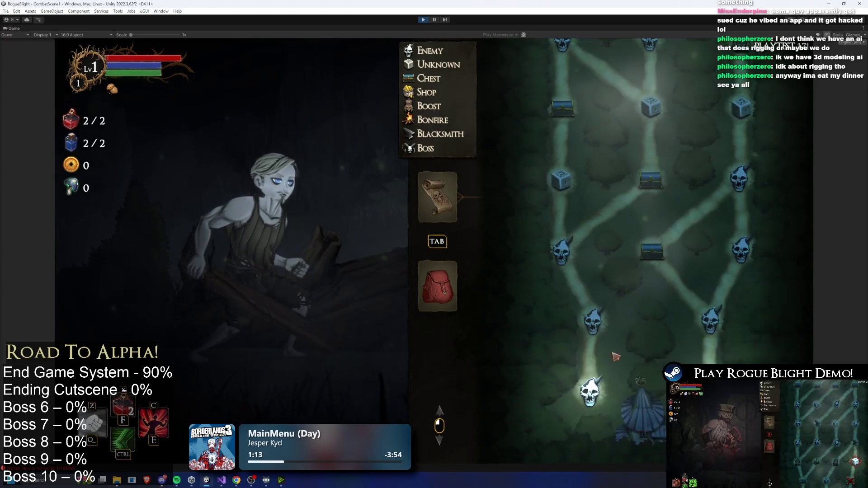
pyautogui.click(590, 391)
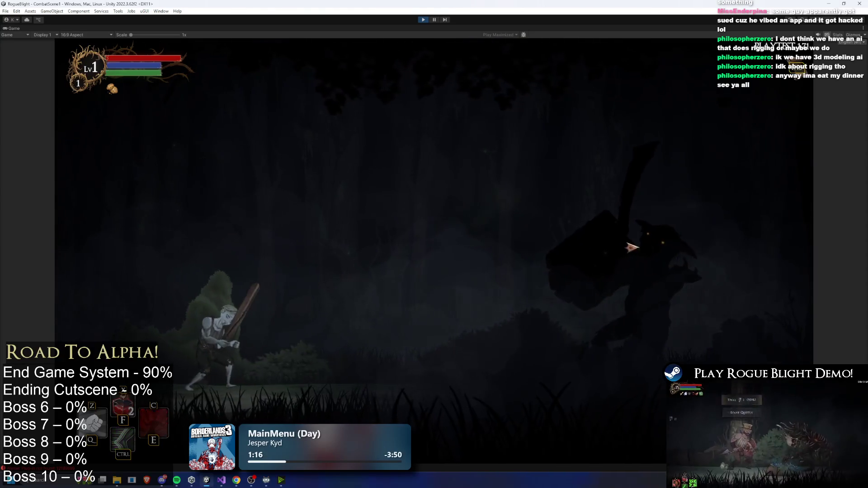
pyautogui.press('d')
pyautogui.click(622, 329)
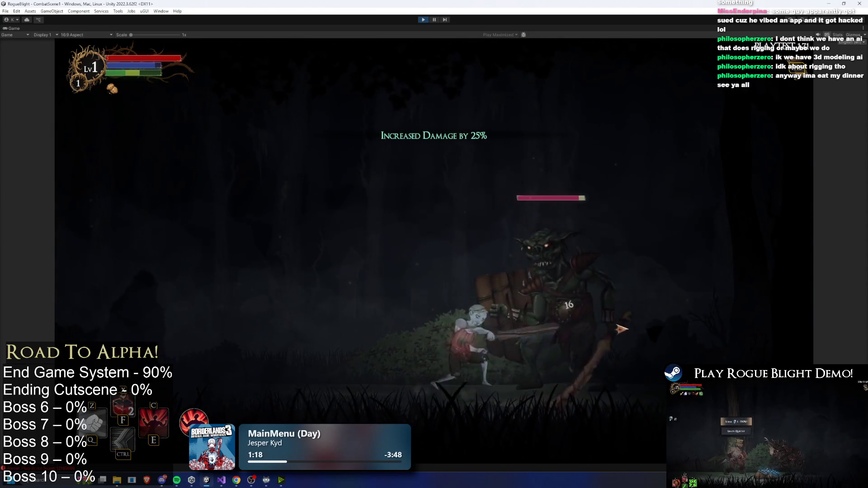
# Fight the goblin with repeated slashes, retreating and closing in
pyautogui.press('a')
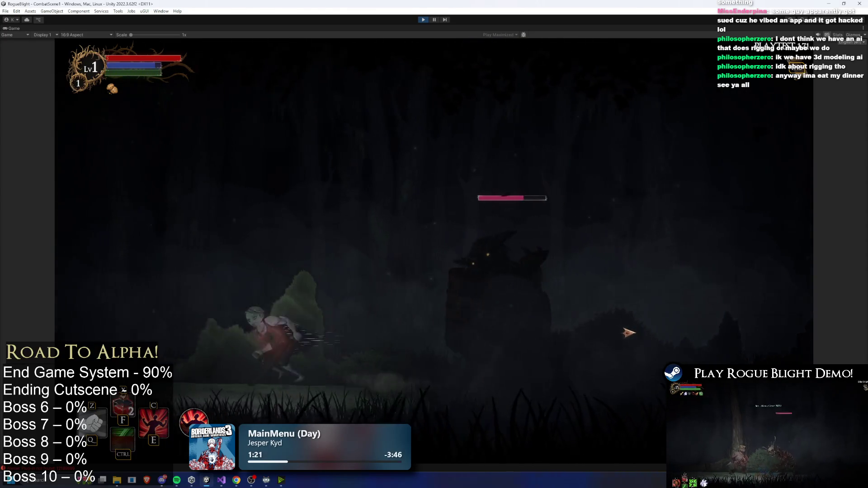
pyautogui.press('d')
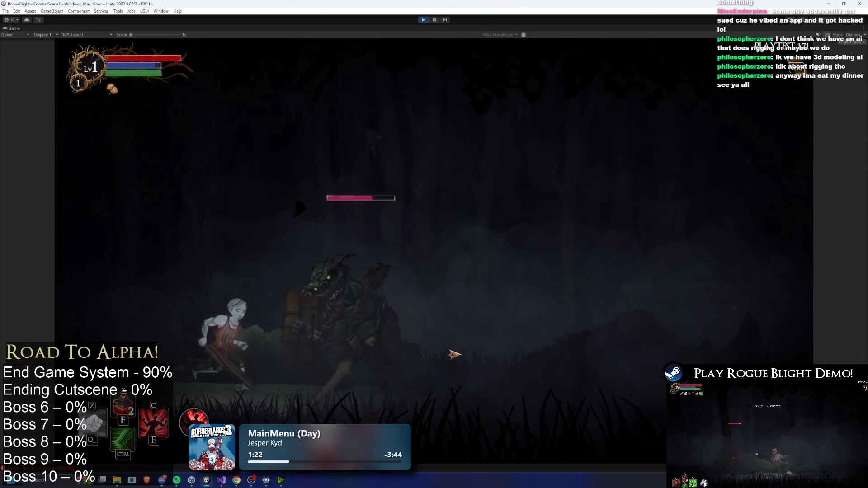
pyautogui.click(457, 353)
pyautogui.click(471, 346)
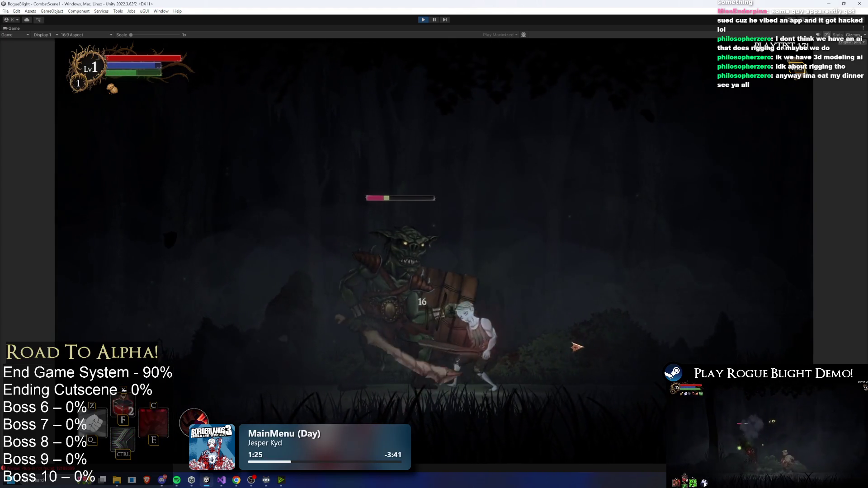
pyautogui.click(570, 344)
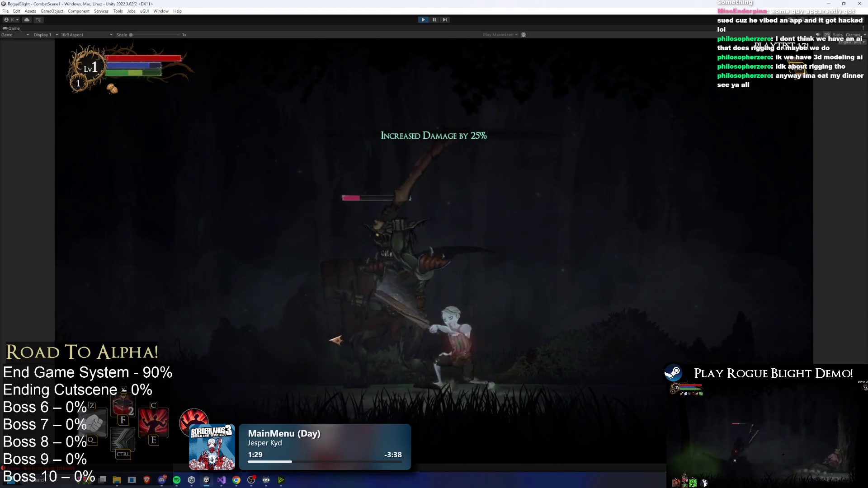
pyautogui.click(364, 347)
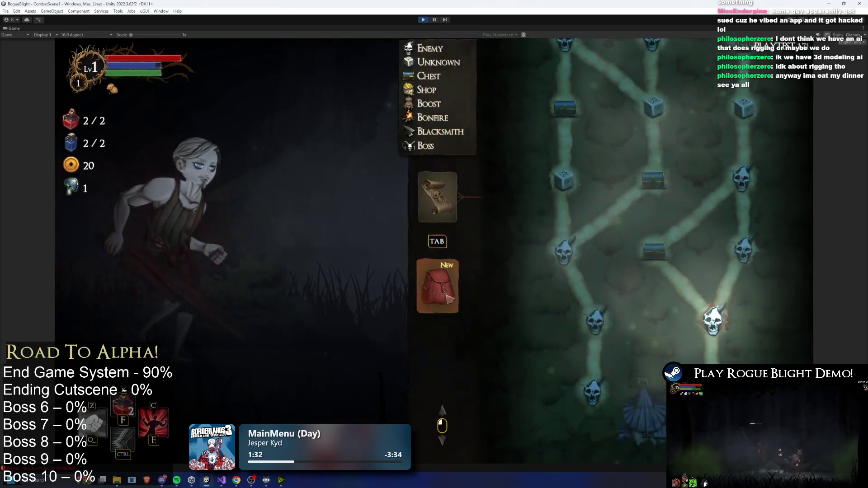
# Use cheats to set gold to 1020, fungi to 101 and grant 10000 EXP, then pause
pyautogui.press('Tab')
pyautogui.press('Tab')
pyautogui.press('Tab')
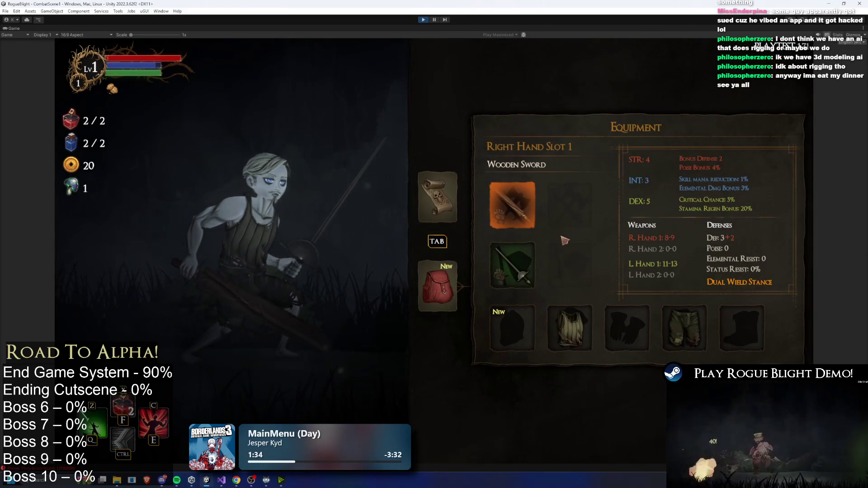
pyautogui.press('F1')
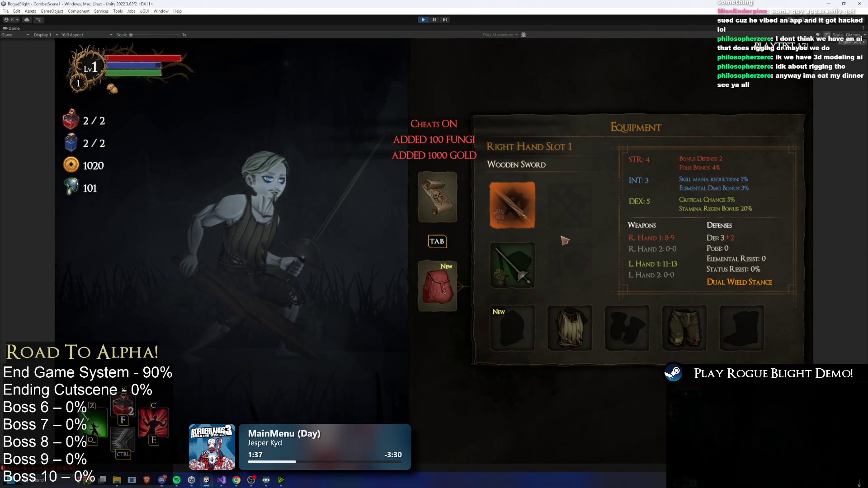
pyautogui.press('Escape')
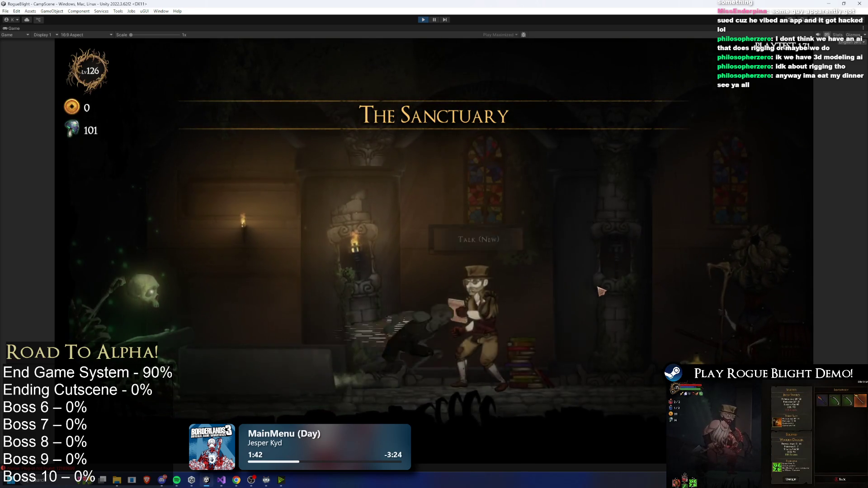
# From the map cart, start the Forest of the Giants challenge map and take the Cup of Coffee blessing
pyautogui.press('a')
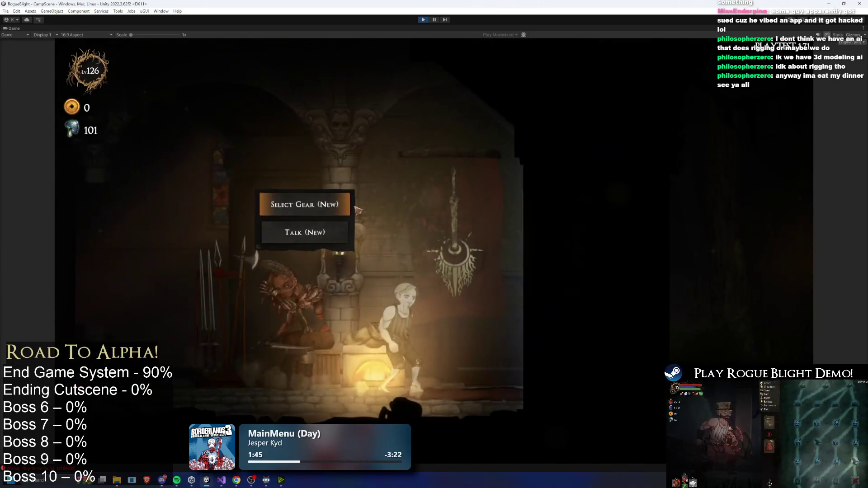
pyautogui.press('d')
pyautogui.press('e')
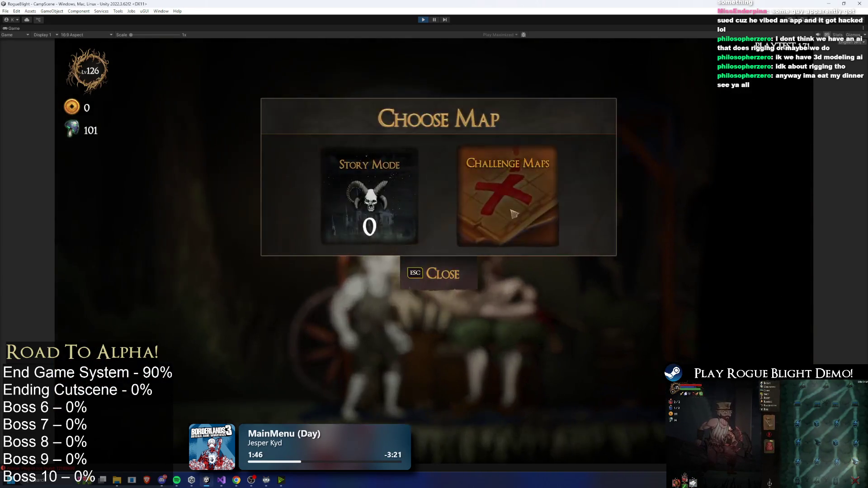
pyautogui.click(513, 215)
pyautogui.click(446, 140)
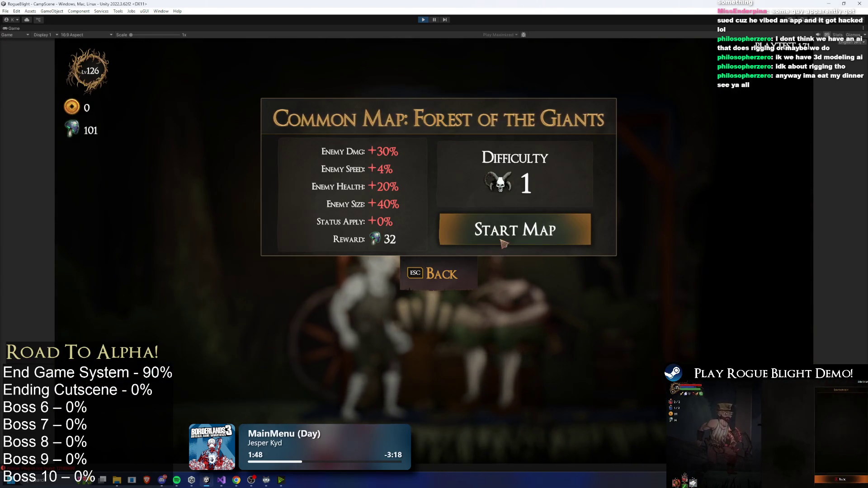
pyautogui.click(503, 244)
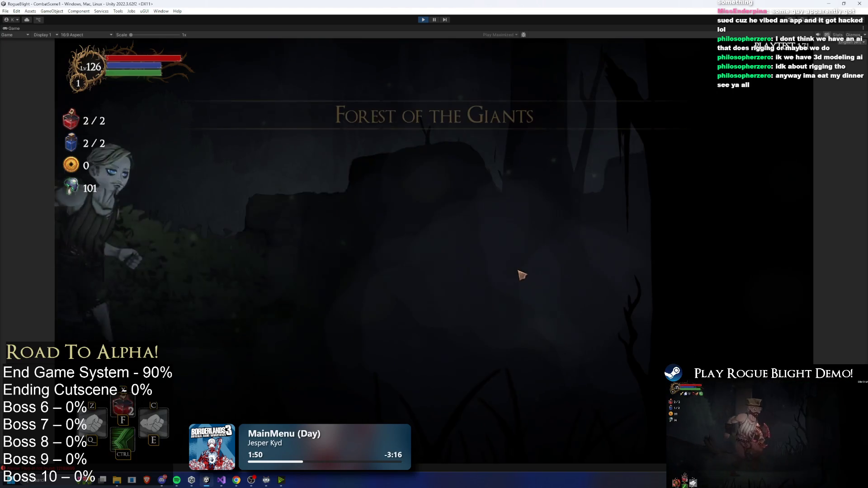
pyautogui.click(452, 244)
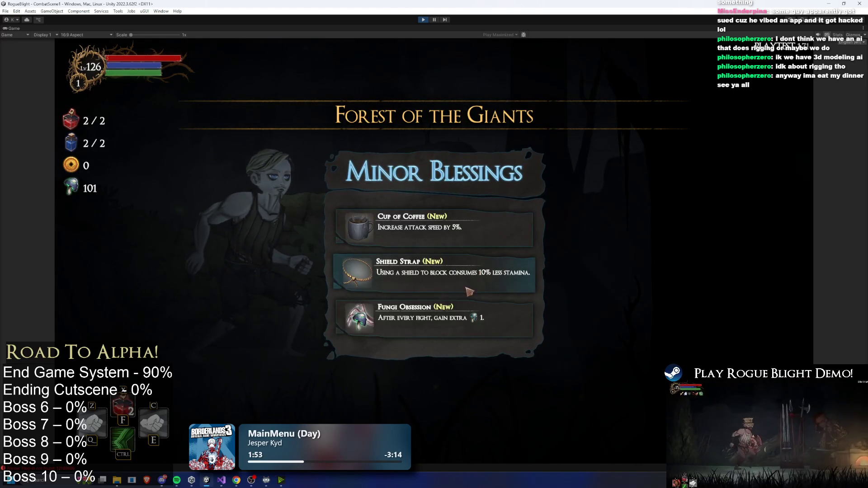
pyautogui.click(454, 224)
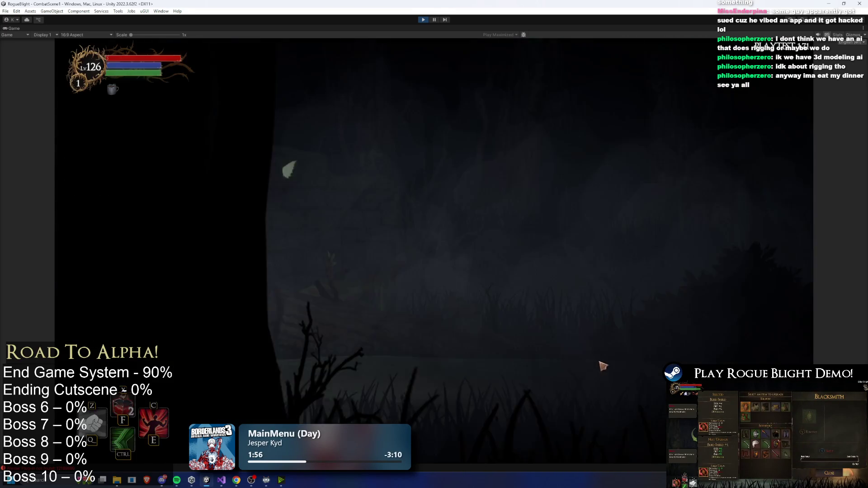
# Defeat the staff enemy with slashes, dodging through it and away from fireballs
pyautogui.press('d')
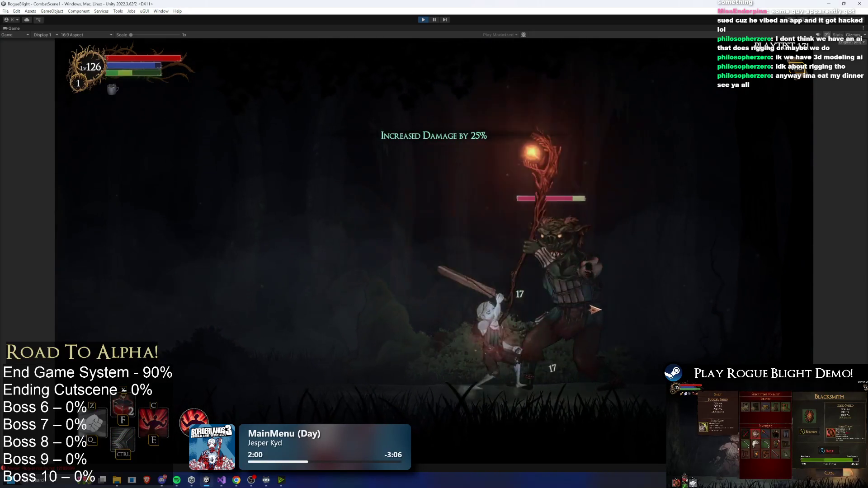
pyautogui.press('space')
pyautogui.click(532, 323)
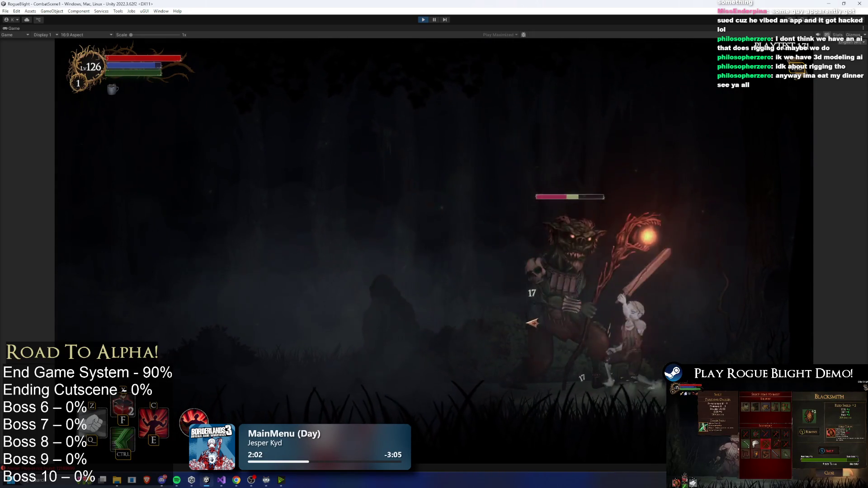
pyautogui.press('space')
pyautogui.click(654, 325)
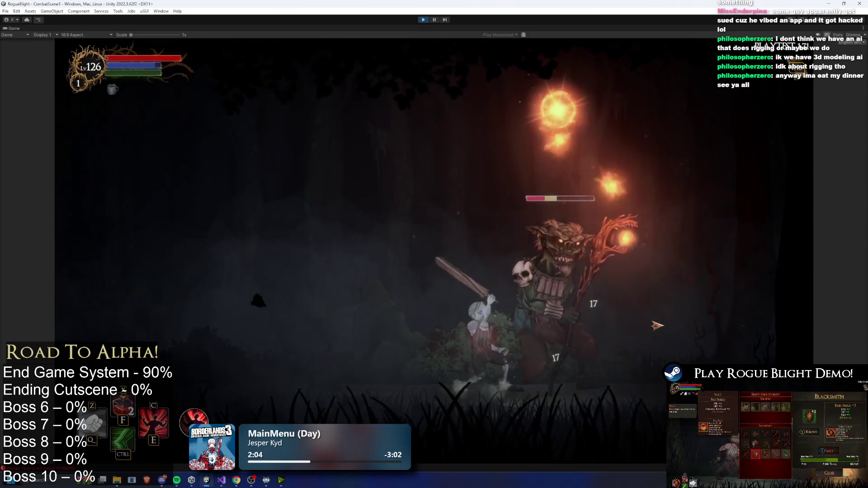
pyautogui.press('space')
pyautogui.press('d')
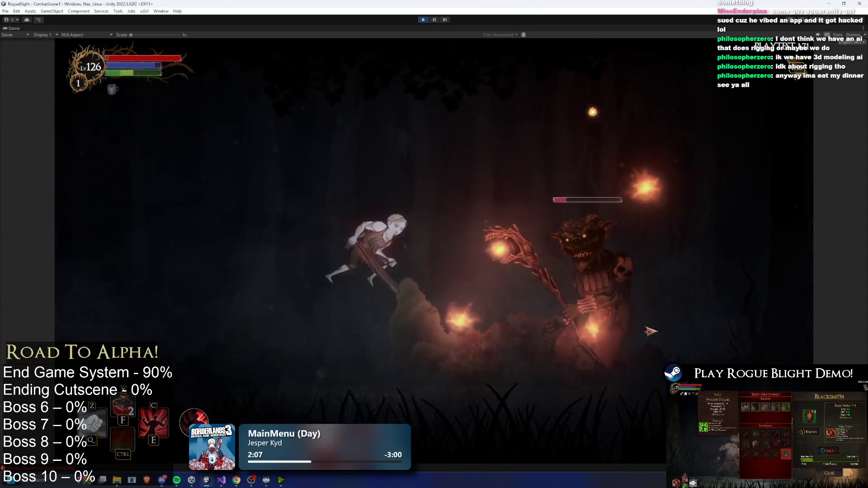
pyautogui.click(650, 331)
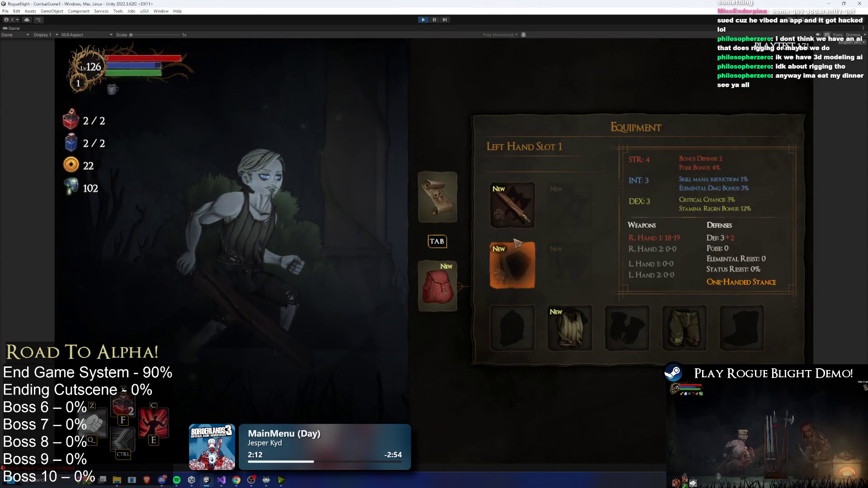
# Equip the Poison Sword and the Novice Tunic, then view the run map
pyautogui.click(517, 244)
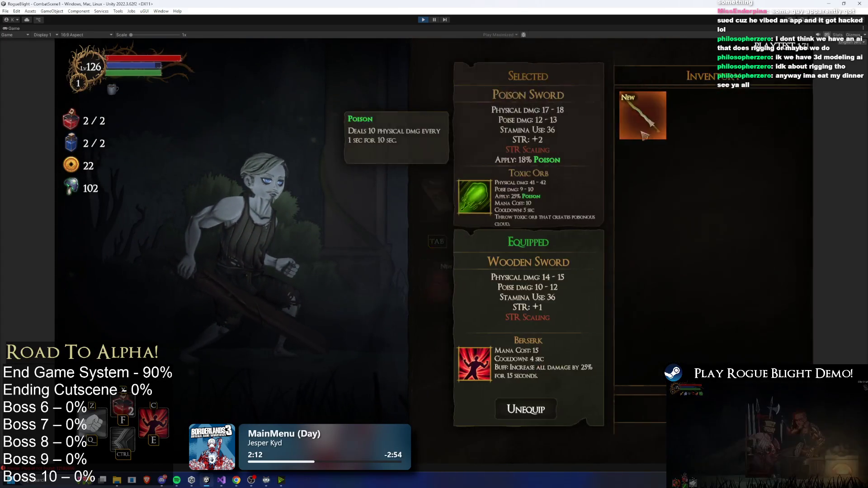
pyautogui.click(828, 158)
pyautogui.press('Escape')
pyautogui.click(570, 328)
pyautogui.click(626, 106)
pyautogui.press('Tab')
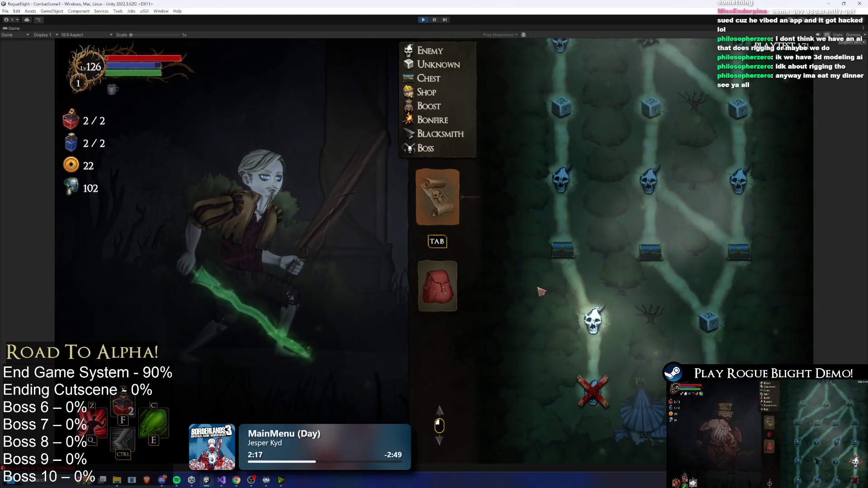
pyautogui.press('Escape')
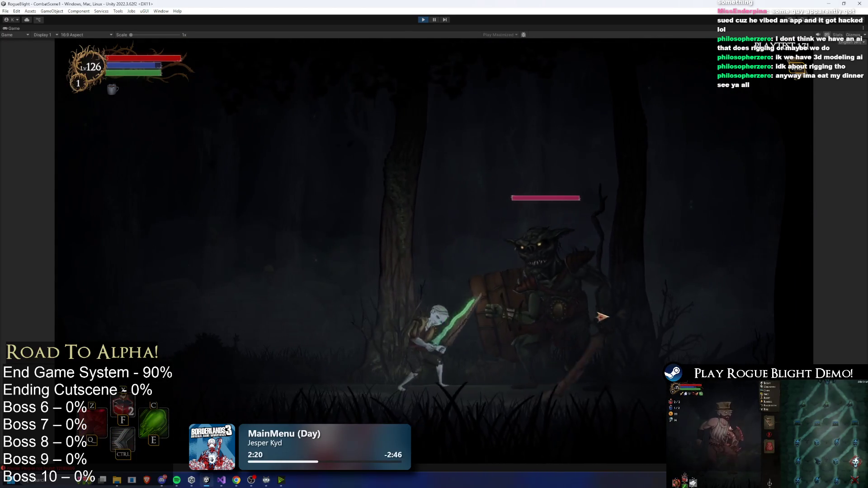
# Defeat the shielded enemy with dashes and a green slash, then close the loot panel
pyautogui.press('c')
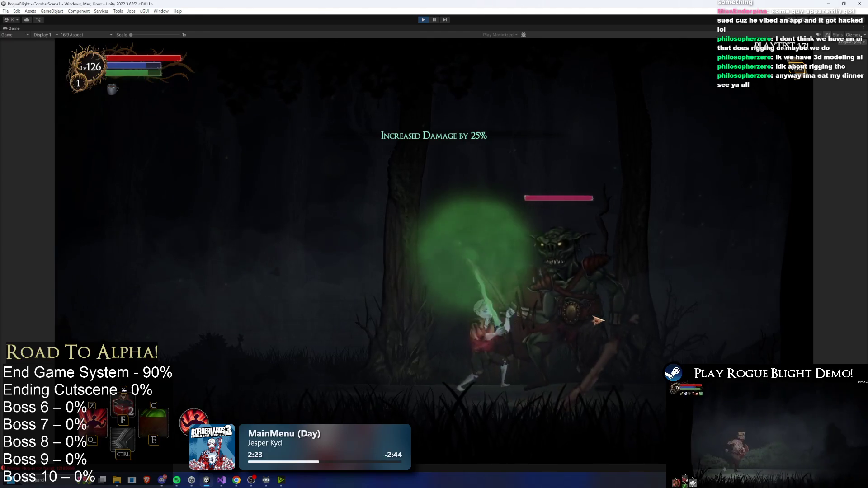
pyautogui.press('d')
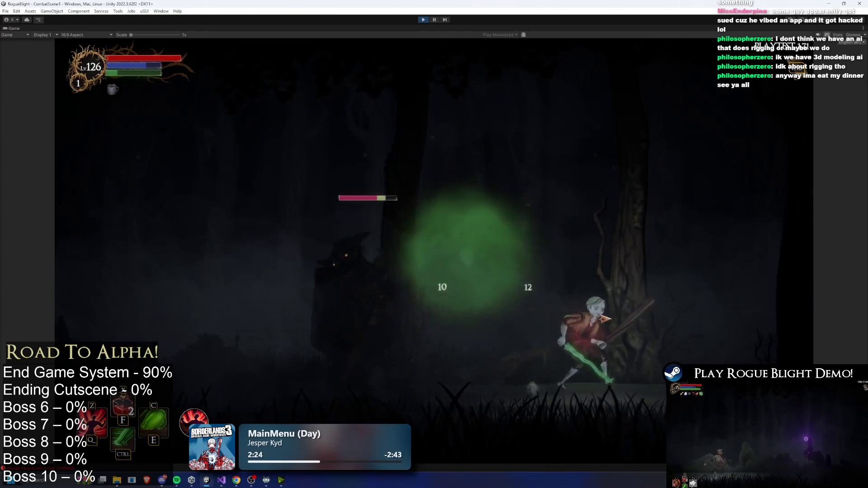
pyautogui.press('ctrl')
pyautogui.press('c')
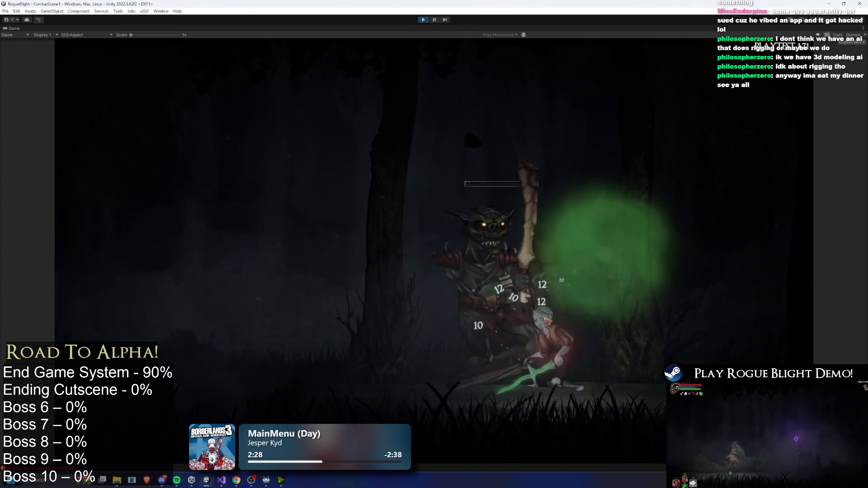
pyautogui.click(577, 383)
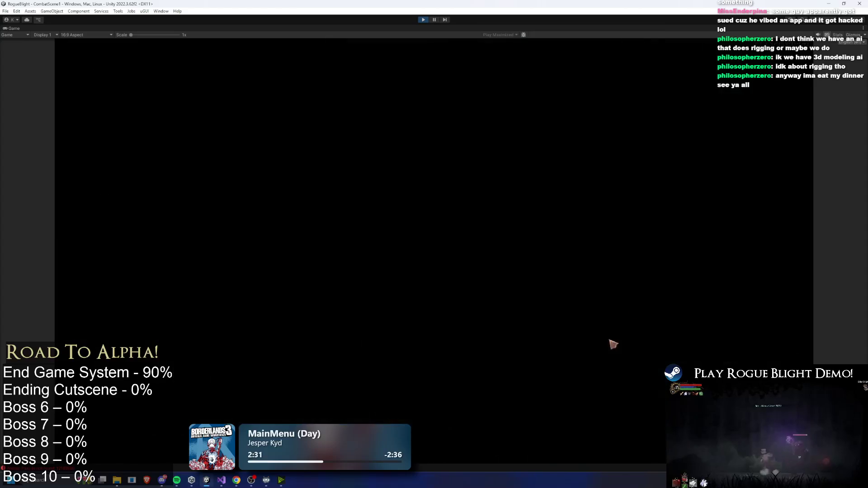
# Compare the Thief's Trousers, then equip the Lightning Dagger in place of the Wooden Sword
pyautogui.press('Tab')
pyautogui.click(696, 330)
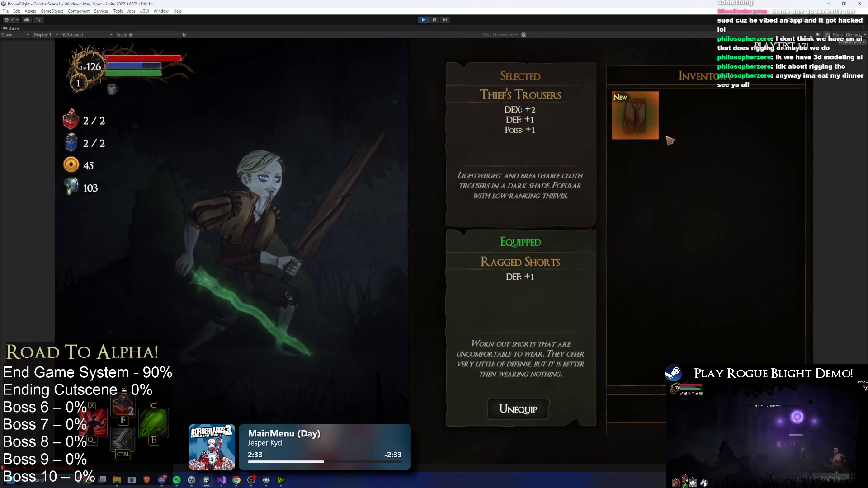
pyautogui.press('Escape')
pyautogui.click(513, 266)
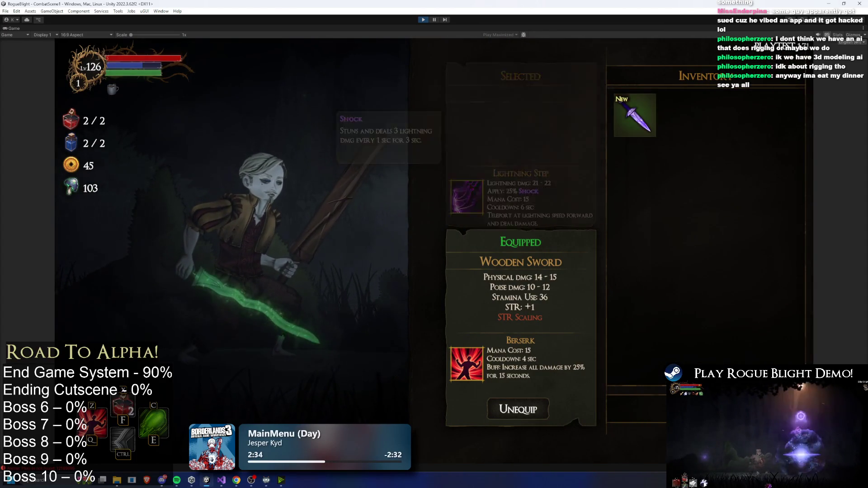
pyautogui.click(636, 116)
pyautogui.press('Tab')
pyautogui.press('Tab')
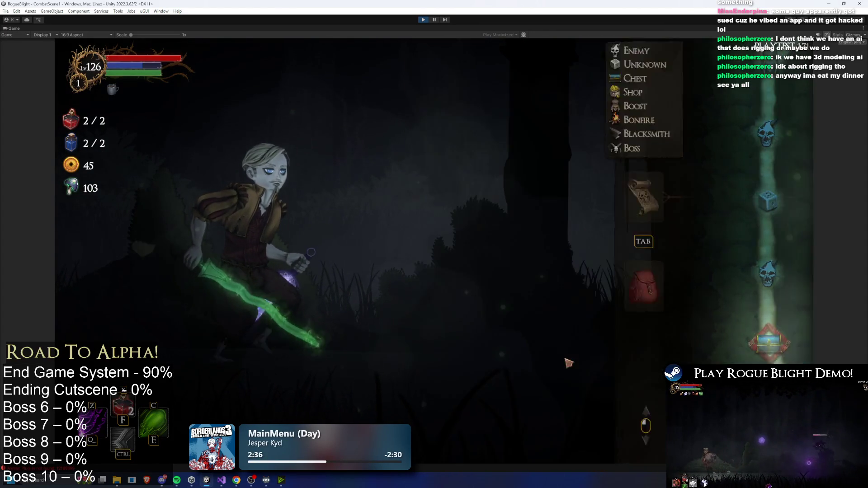
# Open the room's chest and take the Invincible Barrier blessing
pyautogui.press('d')
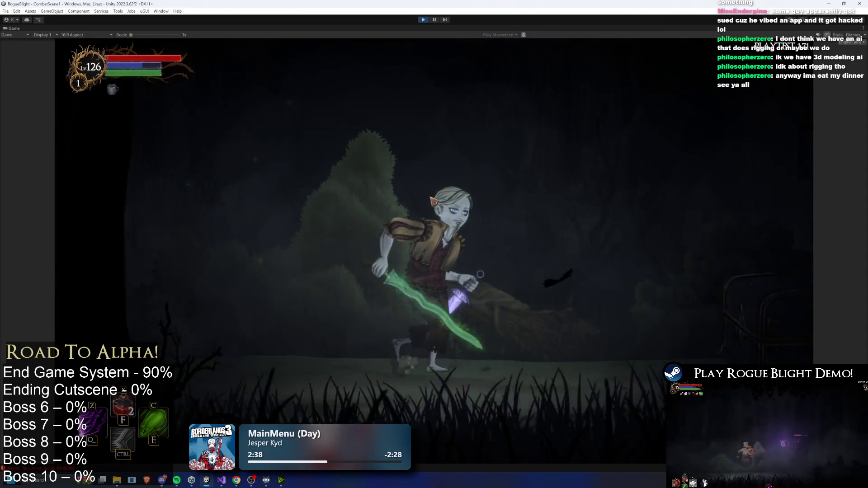
pyautogui.press('w')
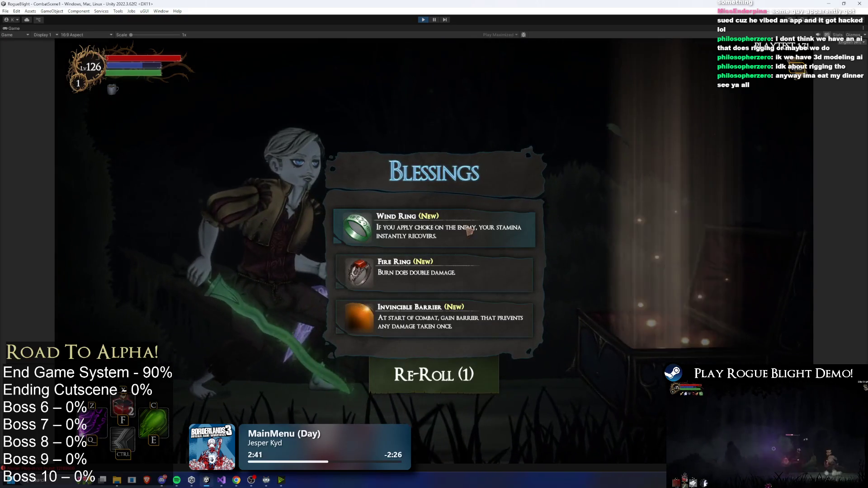
pyautogui.click(438, 327)
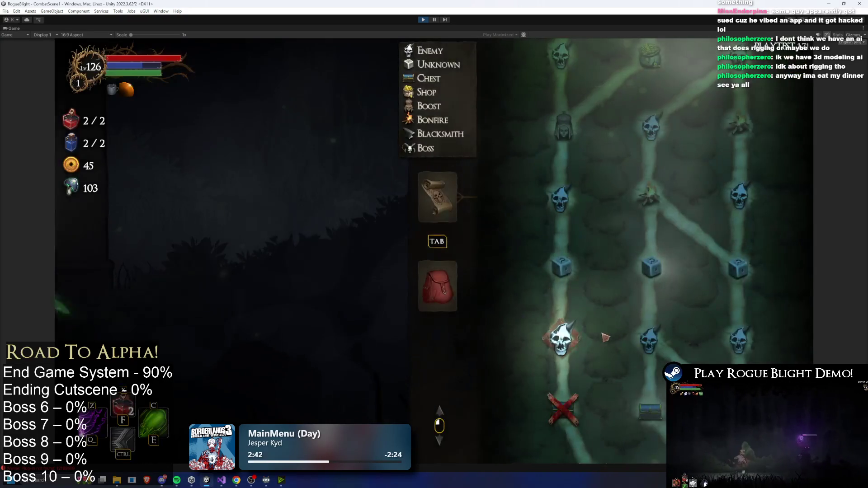
# Enter the next room, kill the giant spider with poison spells and dashes, and dismiss the loot
pyautogui.click(564, 344)
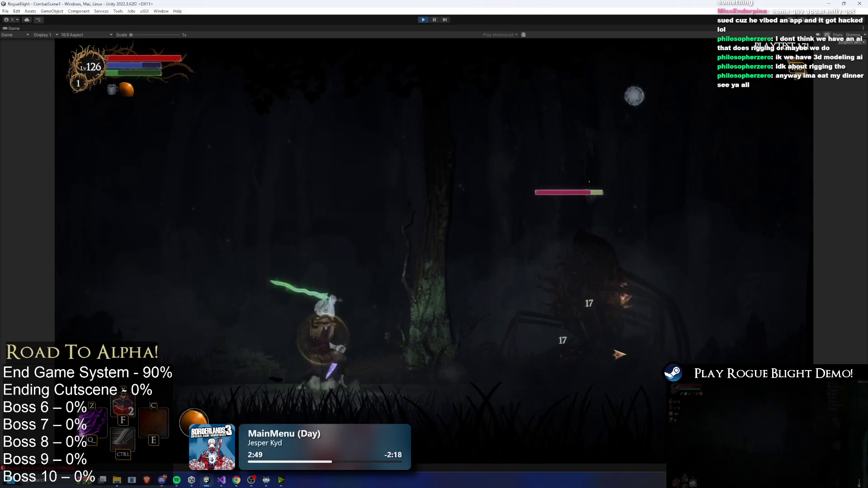
pyautogui.click(619, 354)
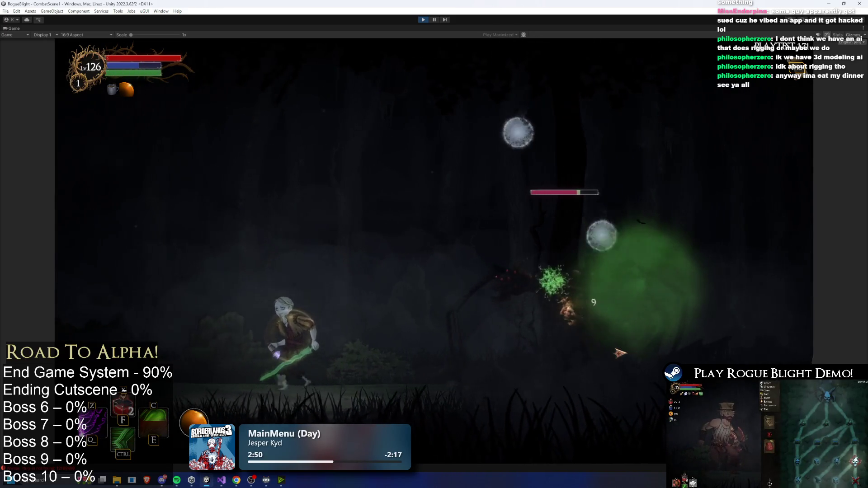
pyautogui.press('a')
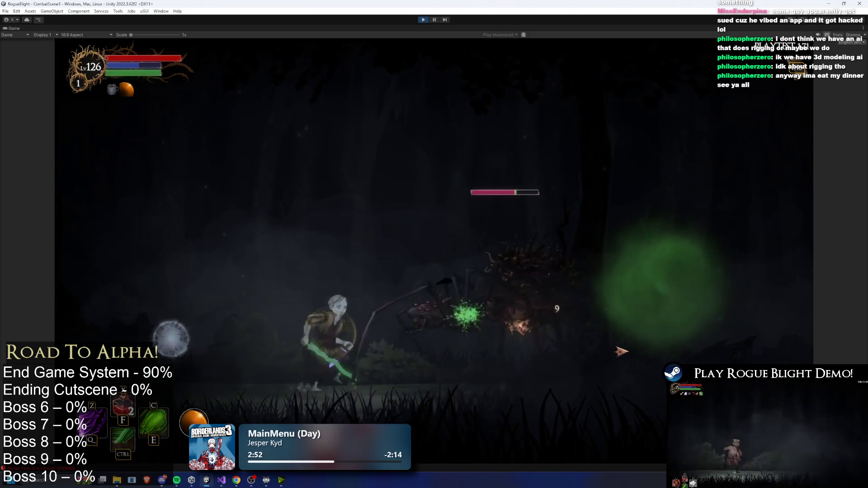
pyautogui.press('ctrl')
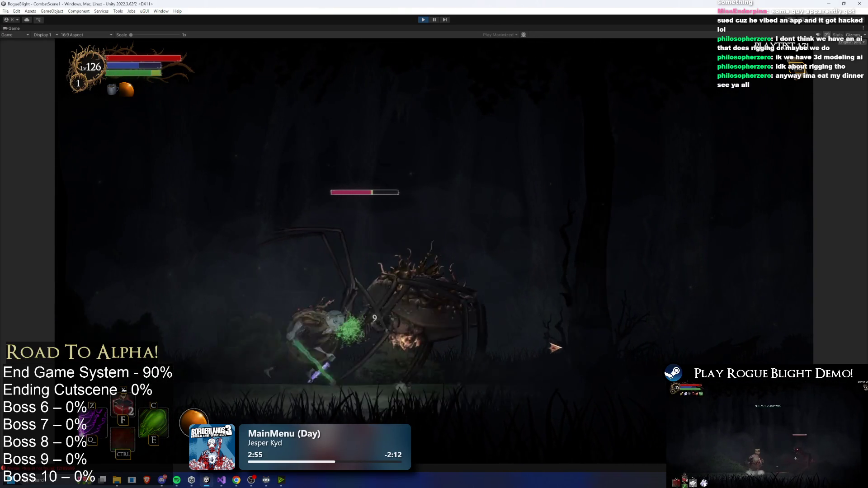
pyautogui.press('d')
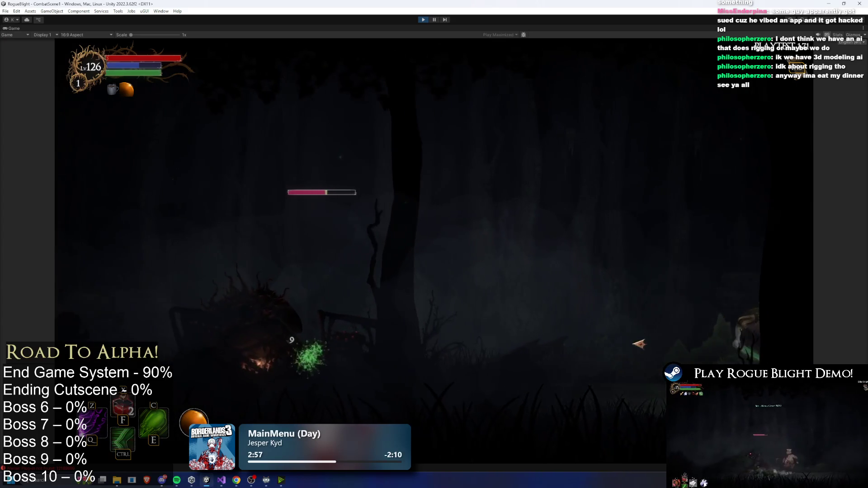
pyautogui.press('a')
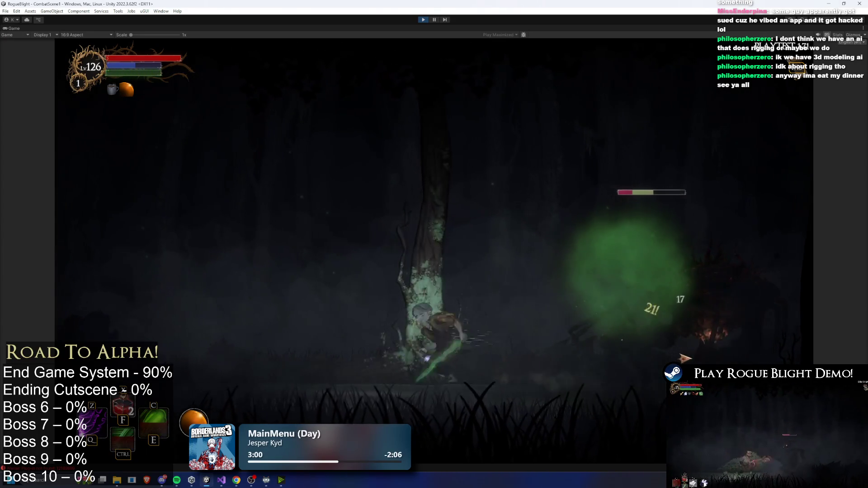
pyautogui.press('ctrl')
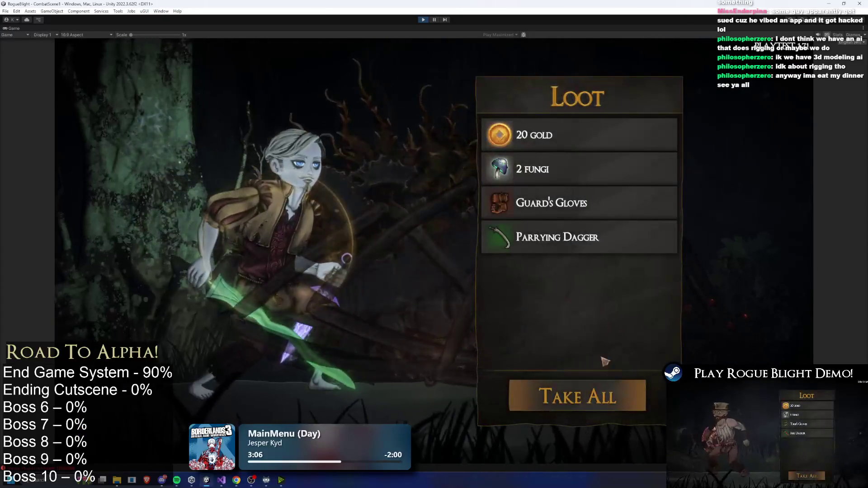
pyautogui.press('space')
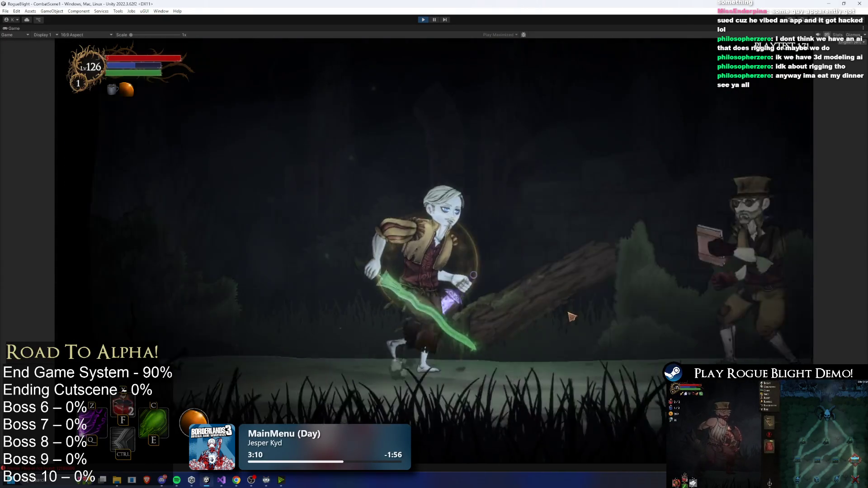
# Take the Increase Strength blessing from the top-hatted NPC and return to play
pyautogui.press('e')
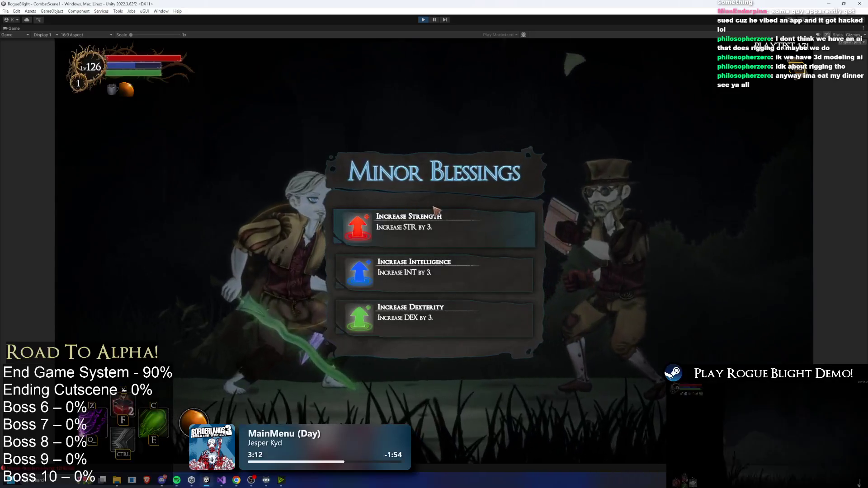
pyautogui.click(483, 220)
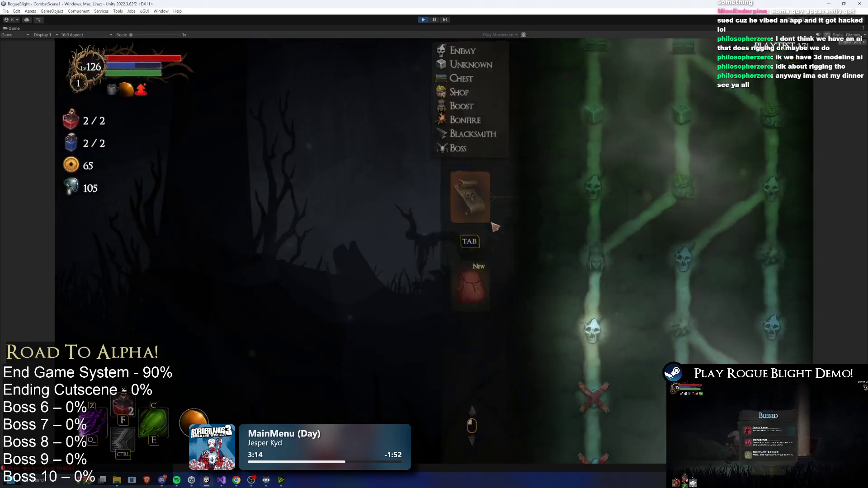
pyautogui.press('Tab')
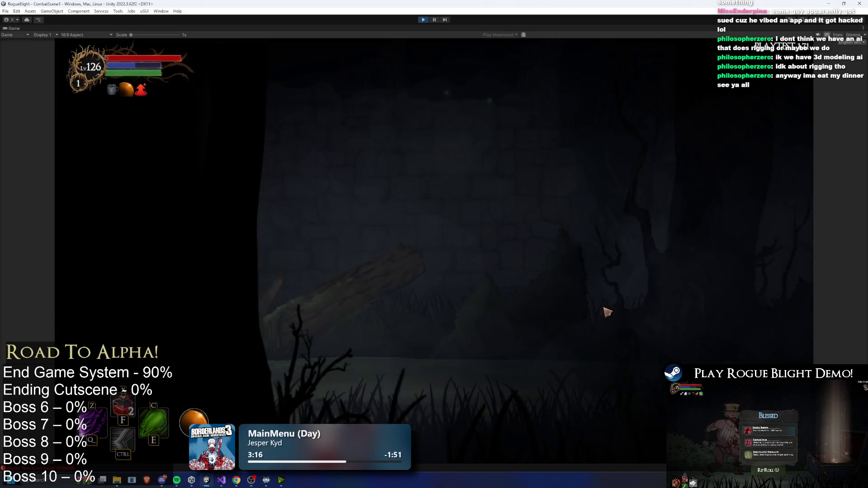
# Cast green spells and slash the skeletal boss, then dash and retreat left
pyautogui.press('e')
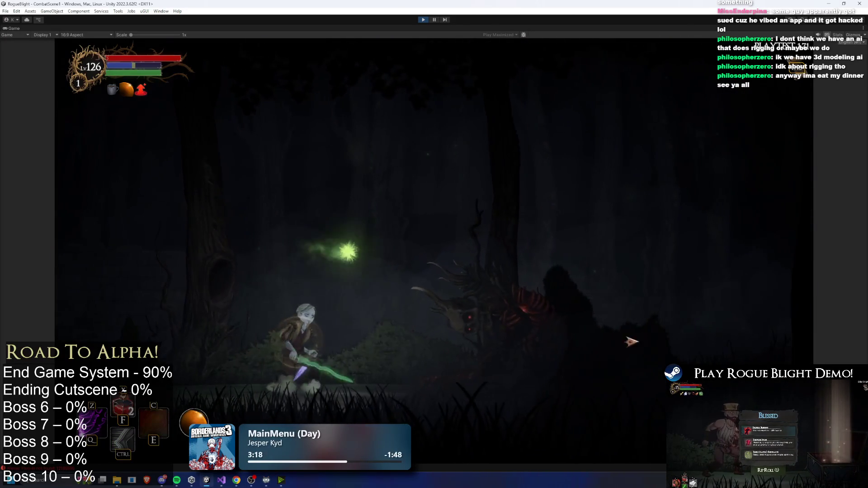
pyautogui.press('d')
pyautogui.press('d')
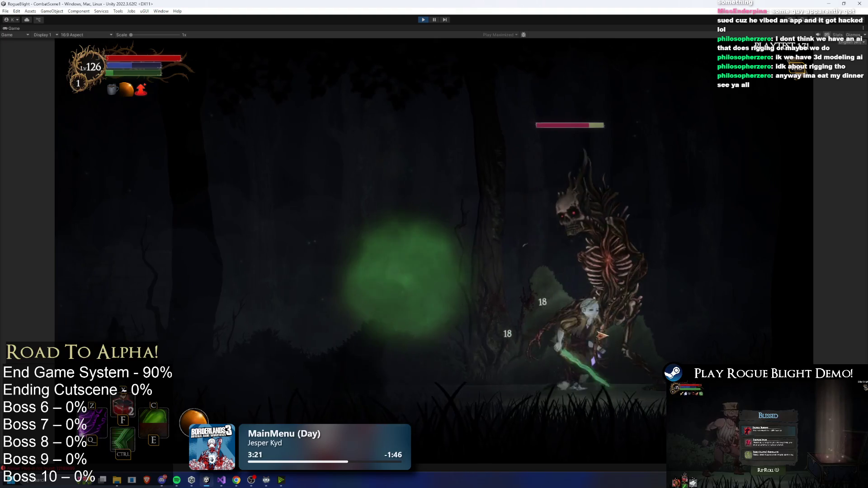
pyautogui.click(659, 344)
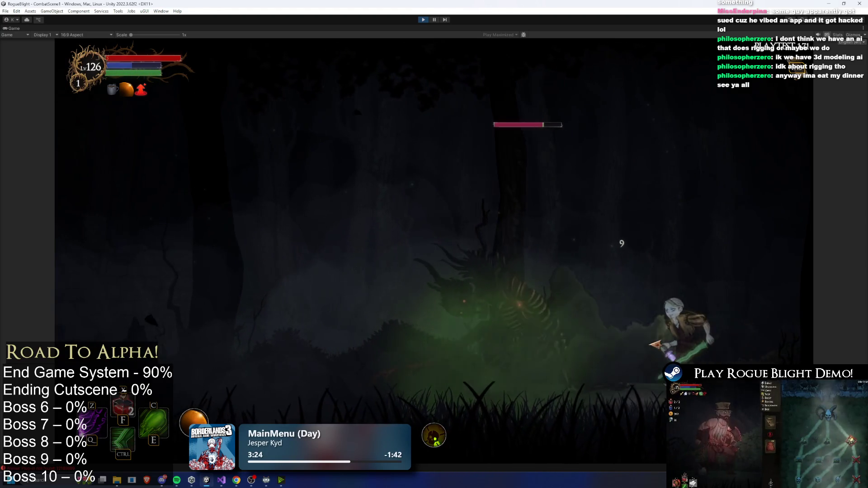
pyautogui.press('a')
pyautogui.press('ctrl')
pyautogui.press('a')
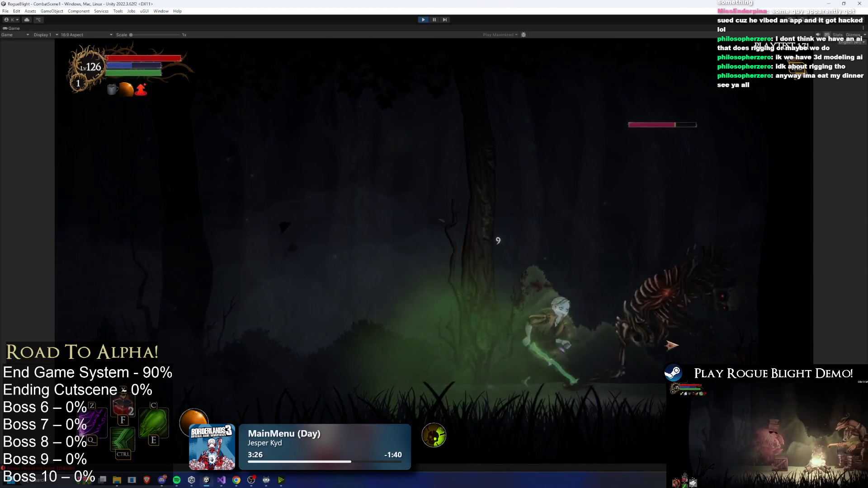
pyautogui.press('a')
pyautogui.press('ctrl')
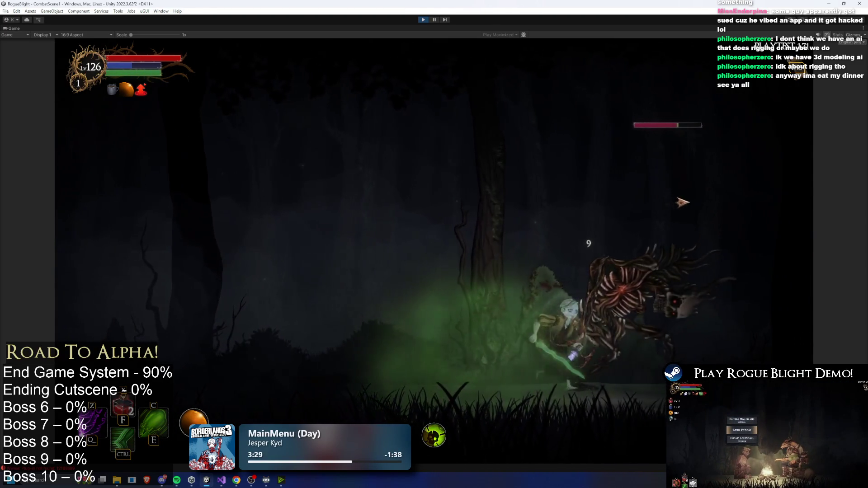
# Dash through and poison the skeletal boss until it dies, then close the loot panel
pyautogui.press('d')
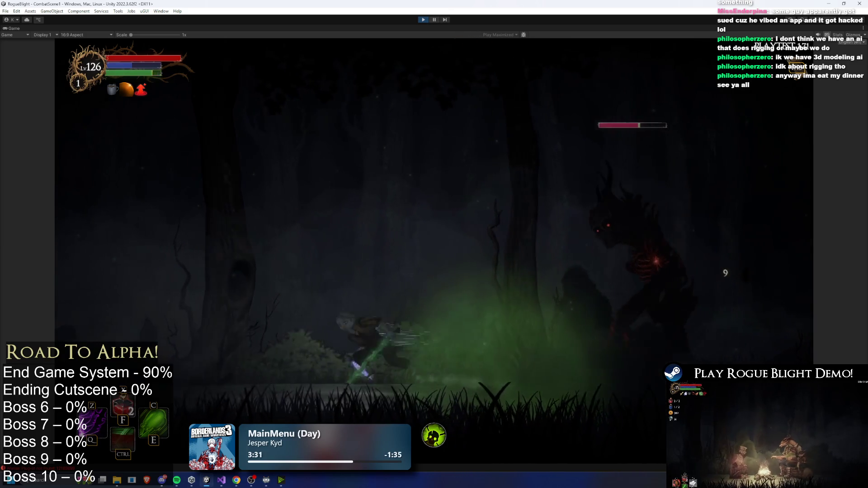
pyautogui.press('d')
pyautogui.press('ctrl')
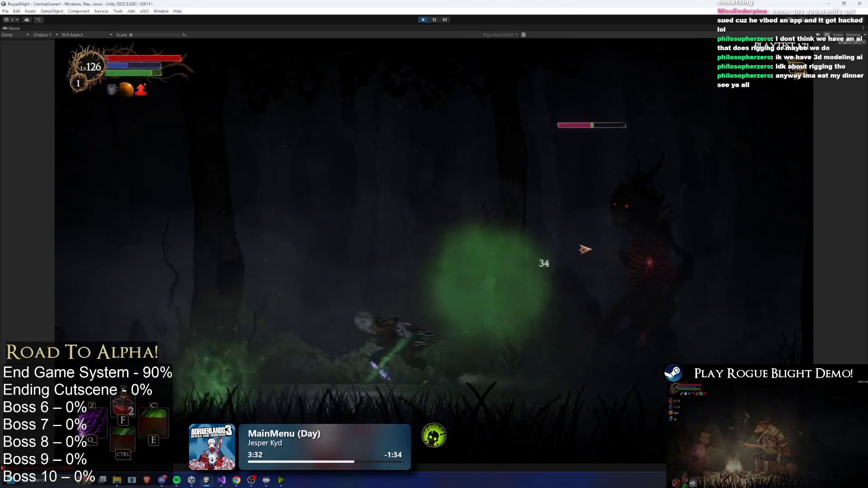
pyautogui.press('d')
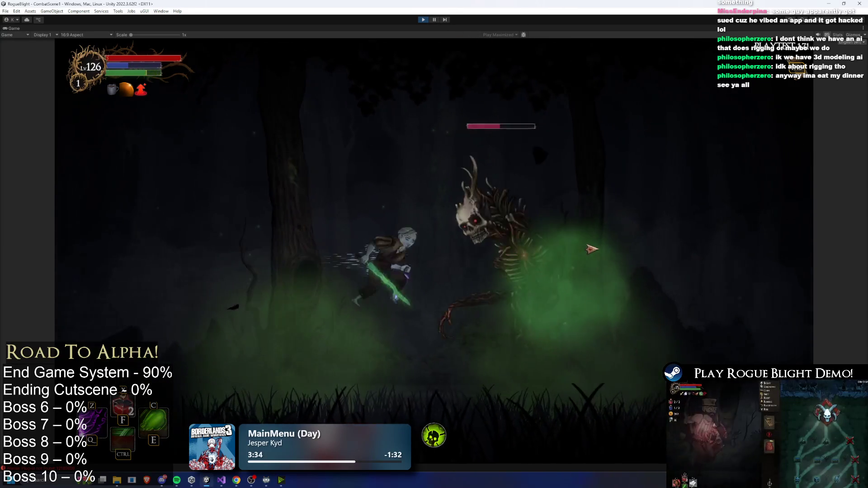
pyautogui.press('z')
pyautogui.press('ctrl')
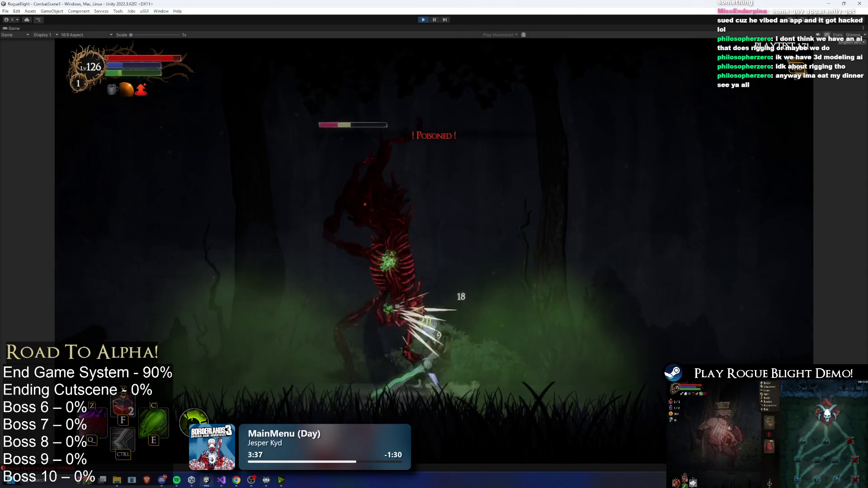
pyautogui.press('a')
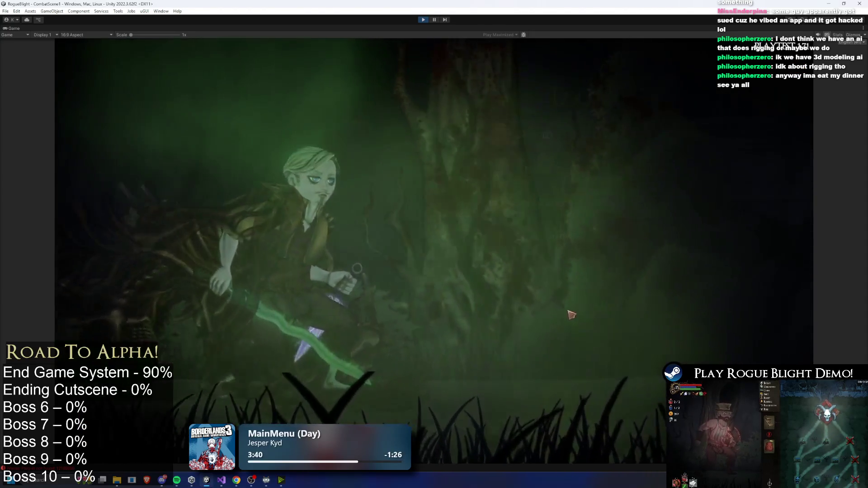
pyautogui.click(561, 408)
pyautogui.press('Tab')
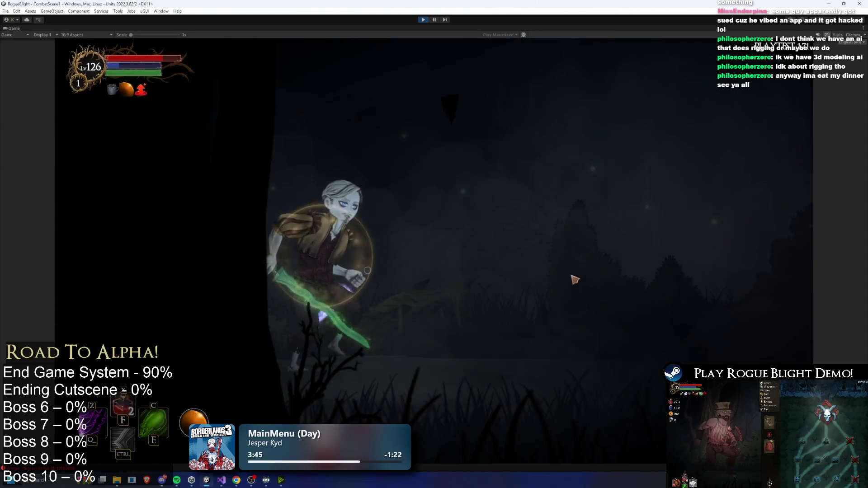
# Travel to the next map node and enter the Boost encounter in the forest
pyautogui.click(304, 237)
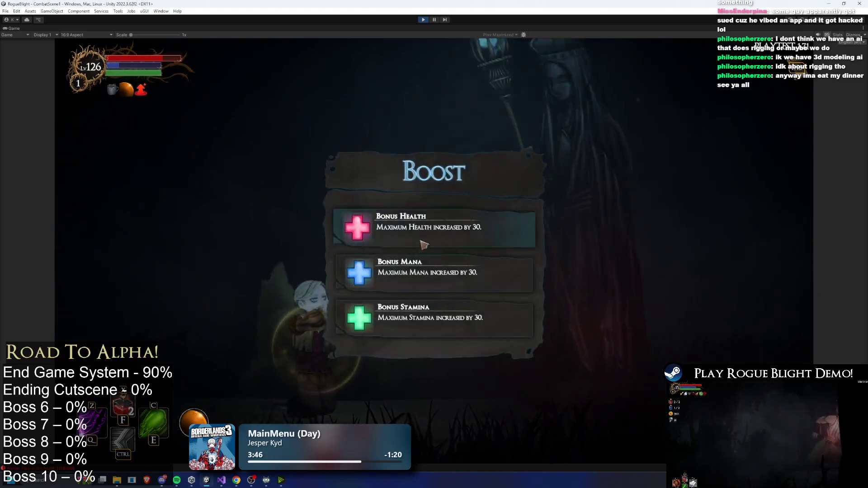
pyautogui.click(472, 226)
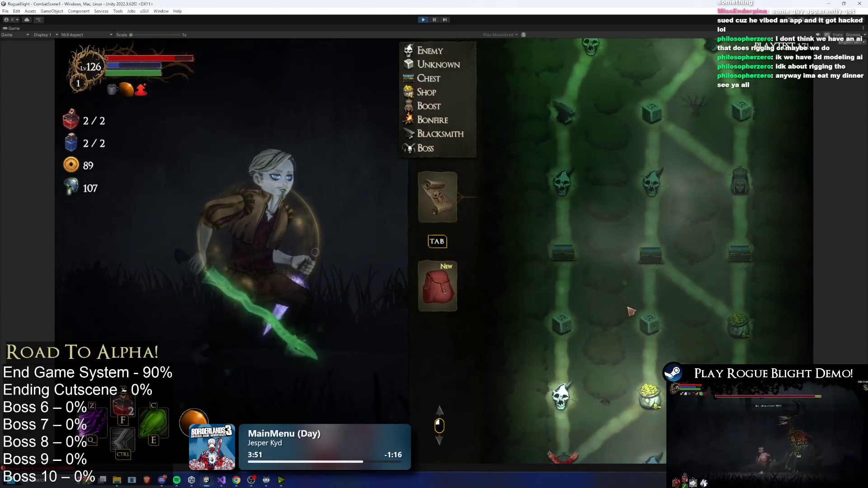
pyautogui.press('Tab')
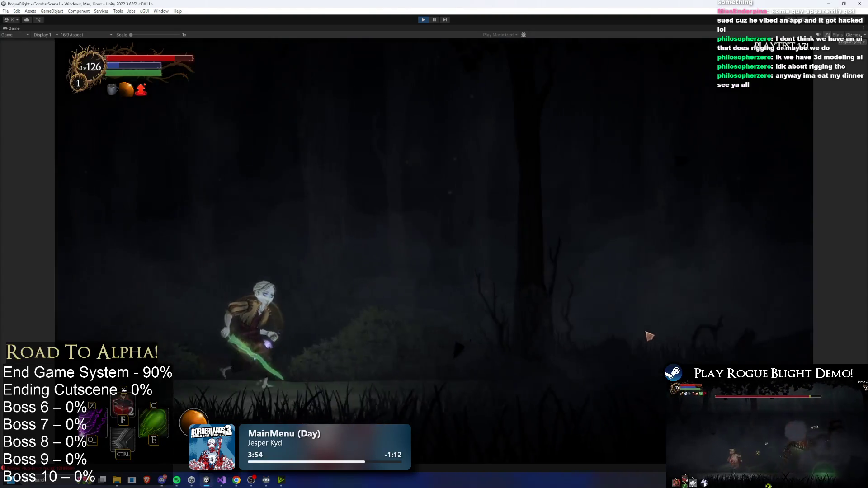
# Fight the giant spider with the protective ring, dashes, slashes and a green magic burst
pyautogui.press('d')
pyautogui.press('e')
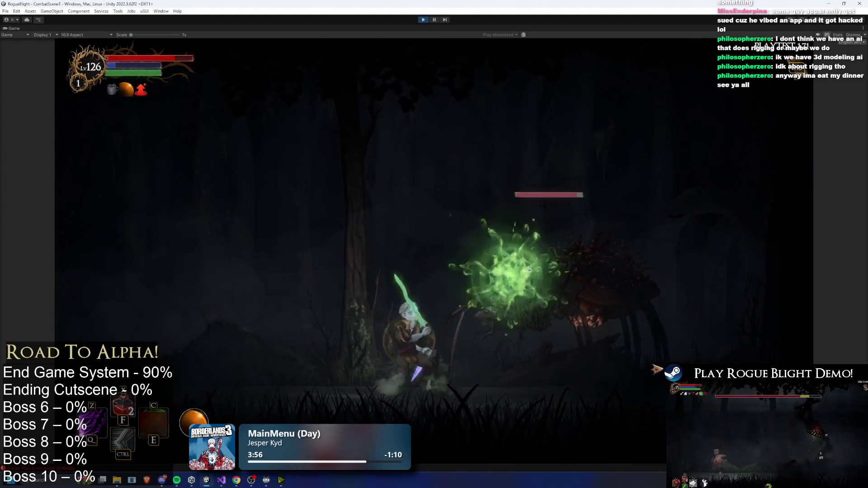
pyautogui.press('ctrl')
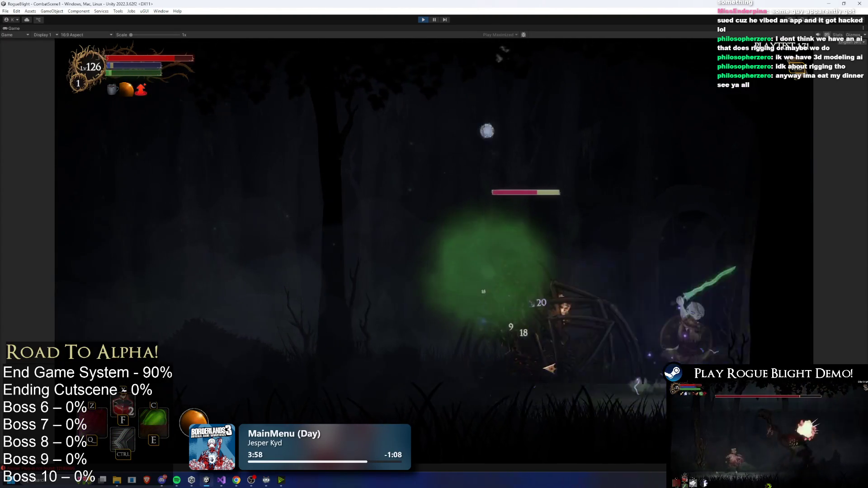
pyautogui.press('a')
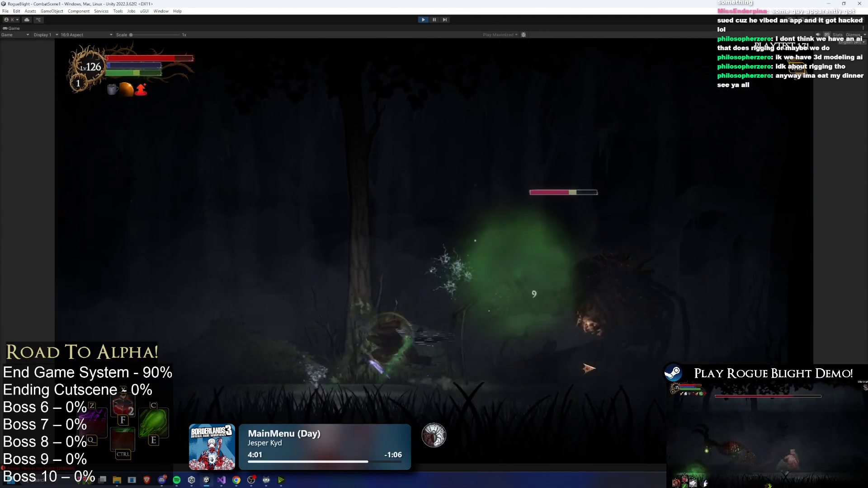
pyautogui.press('d')
pyautogui.press('ctrl')
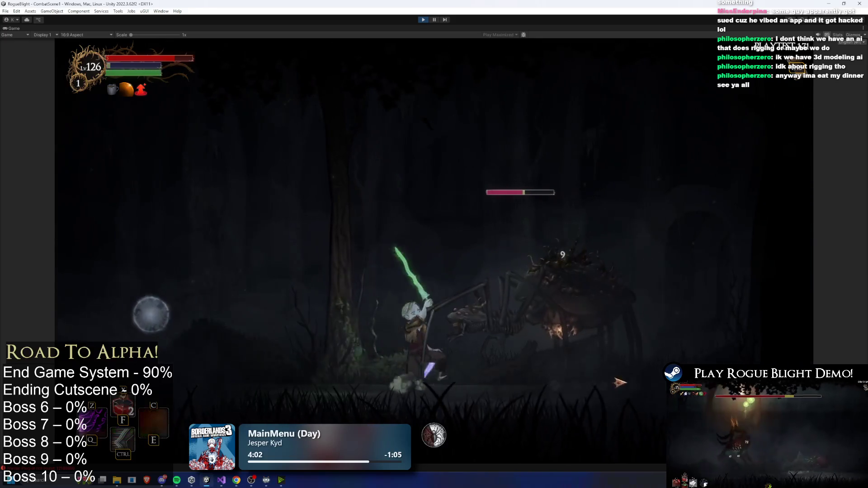
pyautogui.press('d')
pyautogui.click(615, 380)
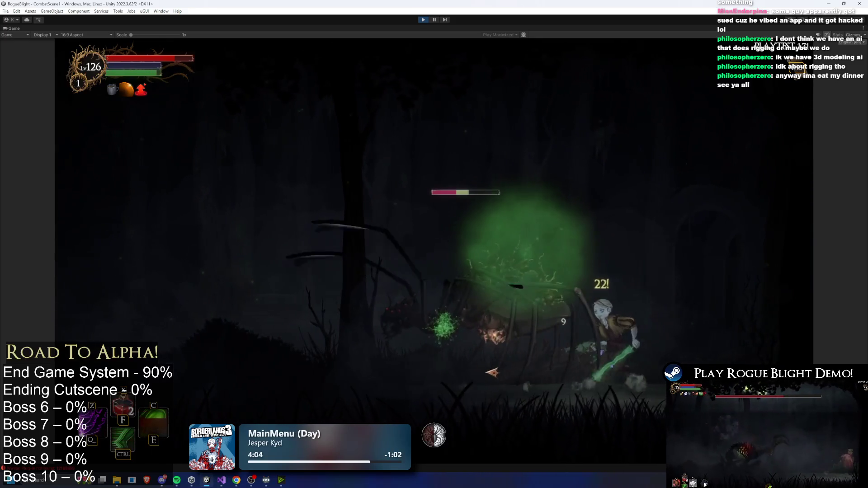
pyautogui.press('a')
pyautogui.press('ctrl')
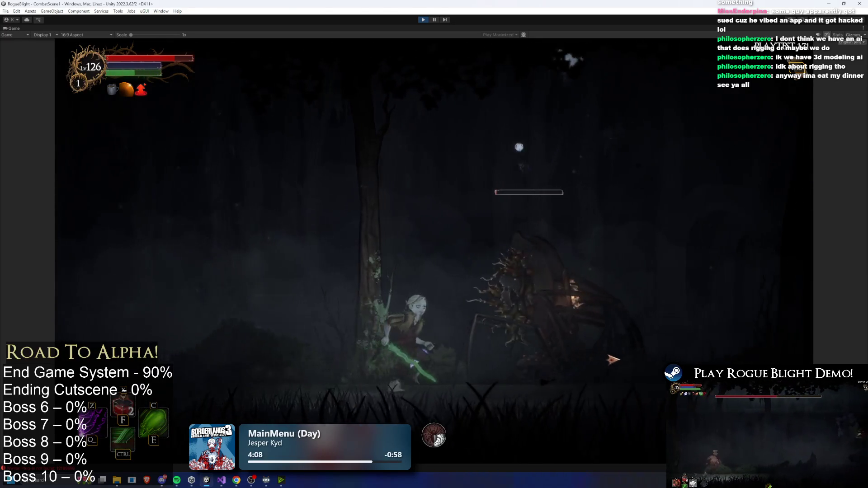
pyautogui.press('a')
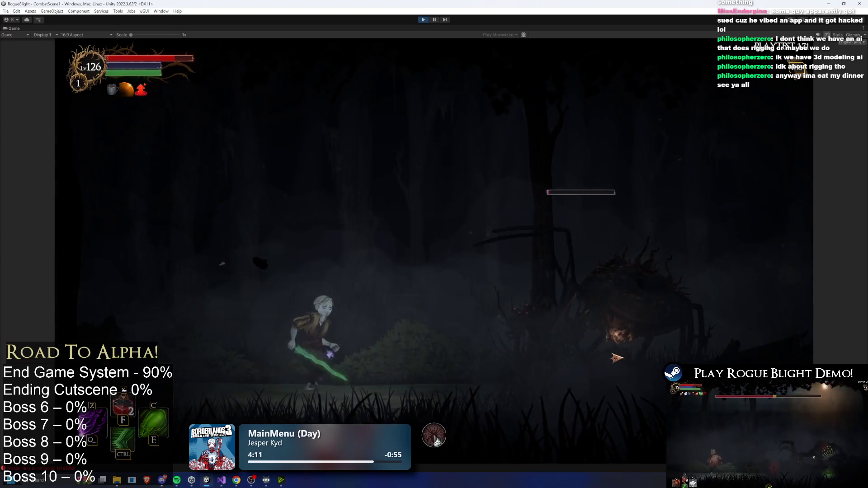
pyautogui.press('d')
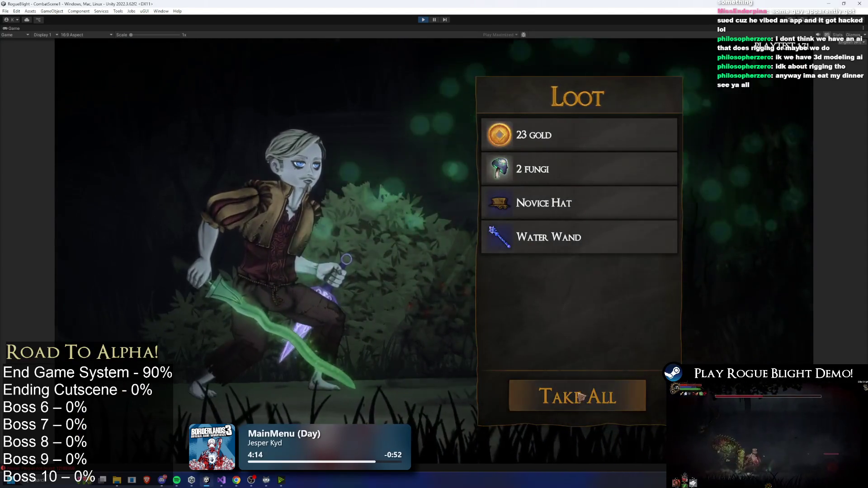
# Take all the spider's loot, pick the next map room, and choose the Bonus Mana boost
pyautogui.click(605, 394)
pyautogui.click(579, 315)
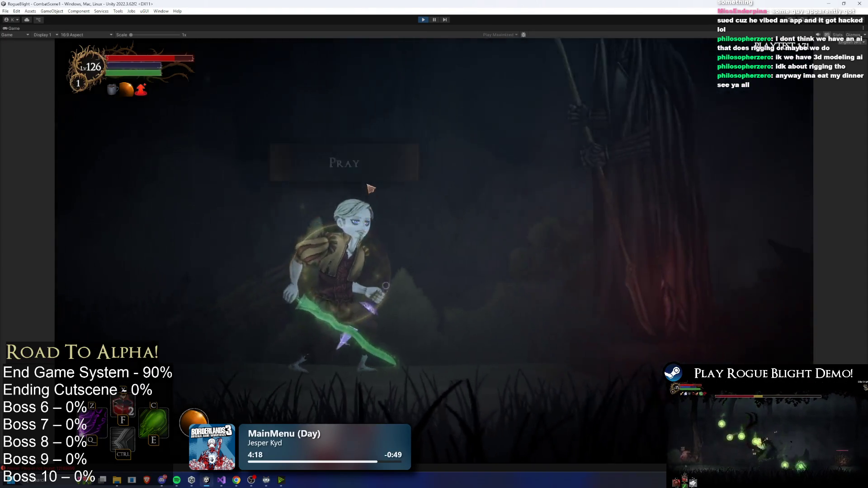
pyautogui.click(452, 265)
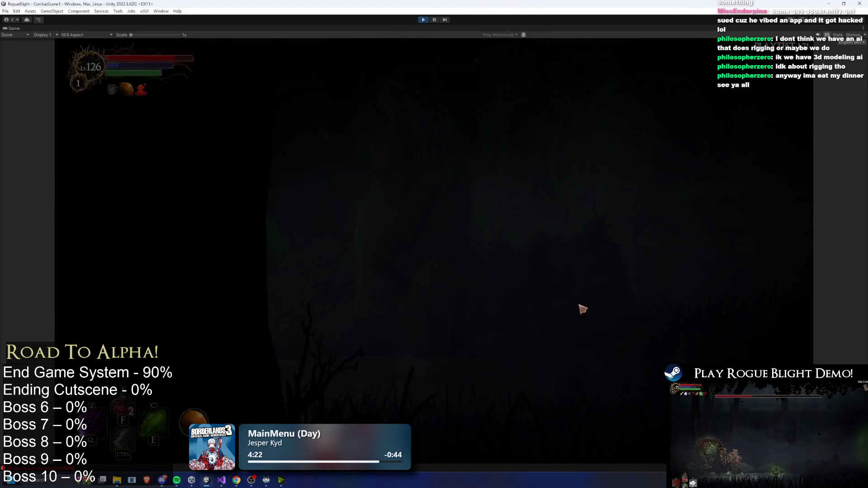
# Open the chest, take the Endurance blessing, and dash toward the red-eyed beast
pyautogui.press('e')
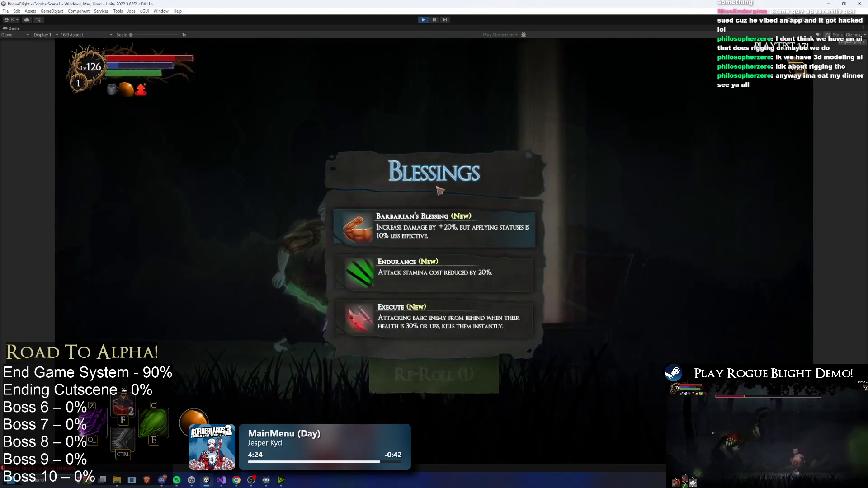
pyautogui.click(472, 267)
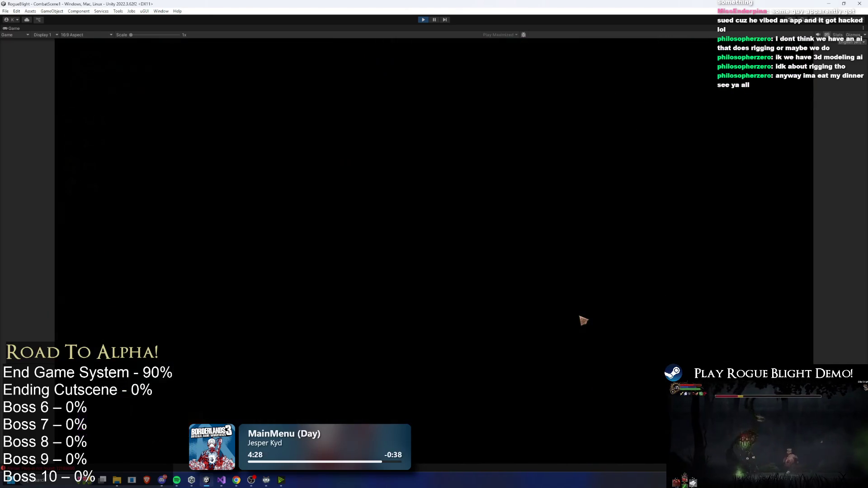
pyautogui.press('ctrl')
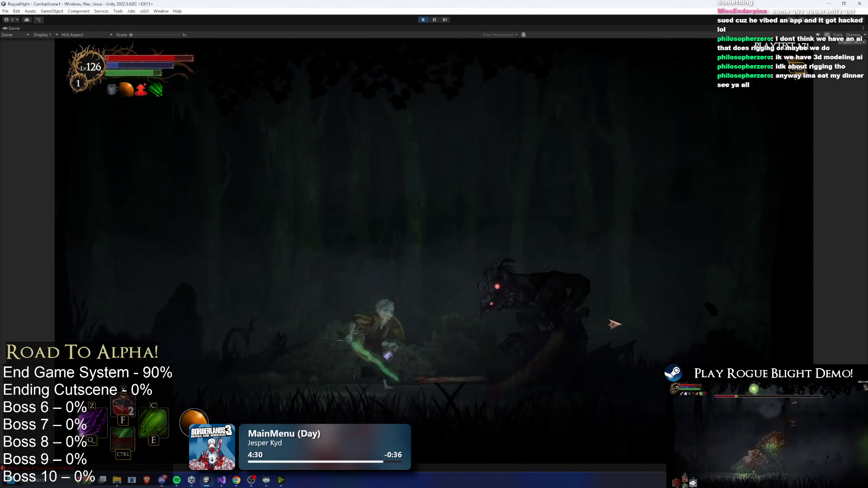
# Kill the red-eyed beast with sword slashes, dashes and the green crescent skill, then take its loot
pyautogui.click(594, 334)
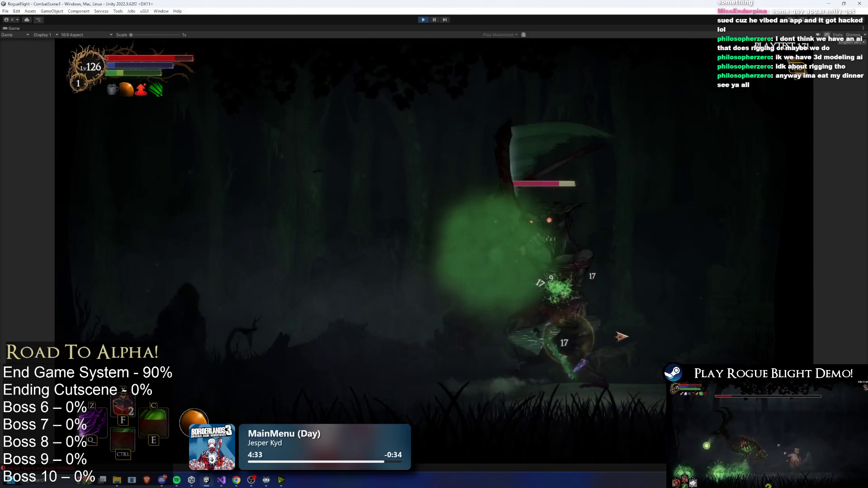
pyautogui.click(664, 355)
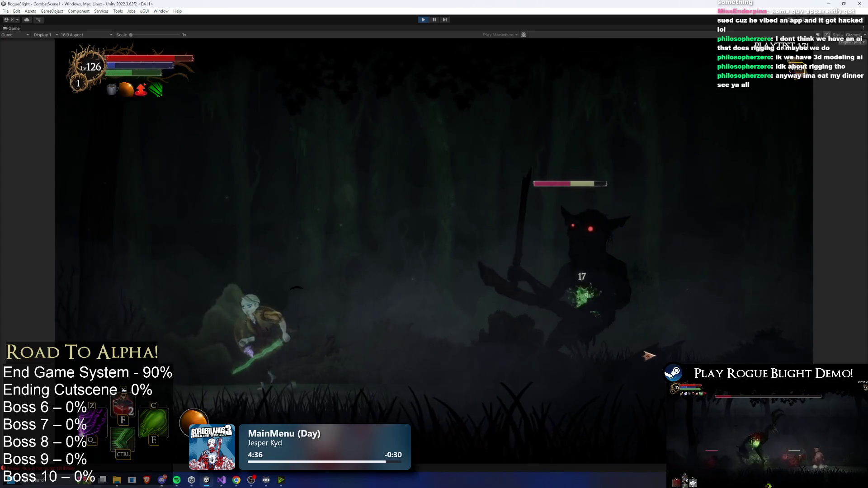
pyautogui.press('ctrl')
pyautogui.press('e')
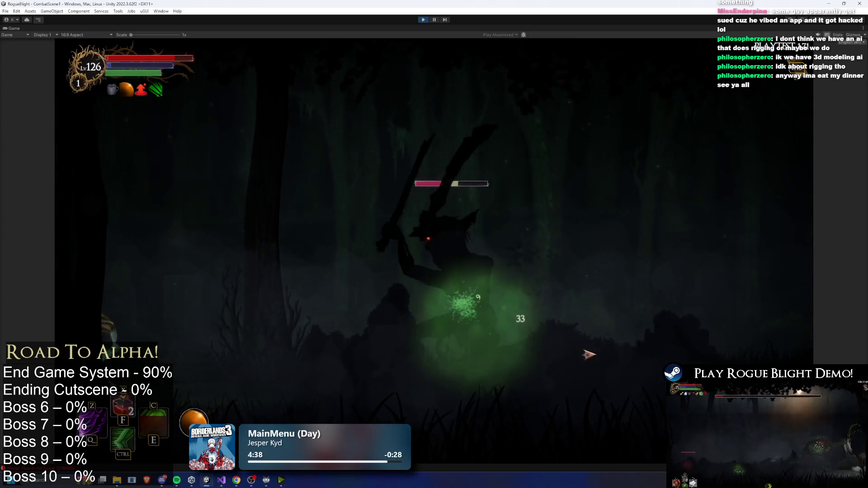
pyautogui.click(470, 333)
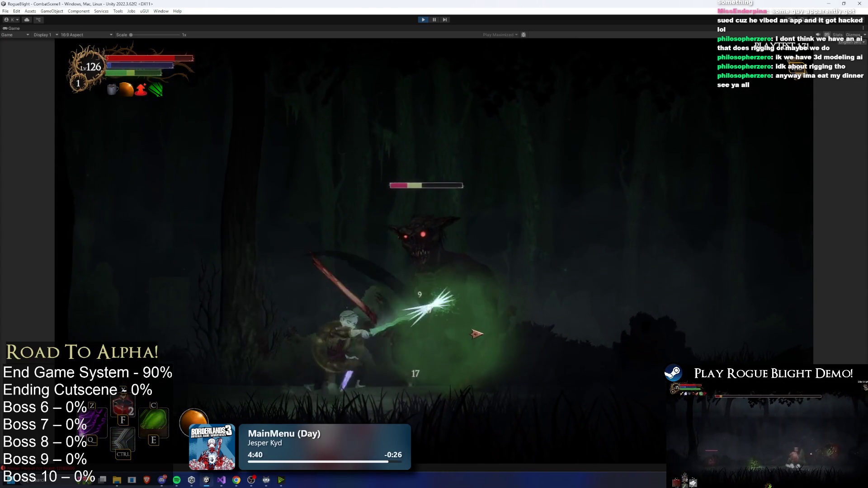
pyautogui.press('d')
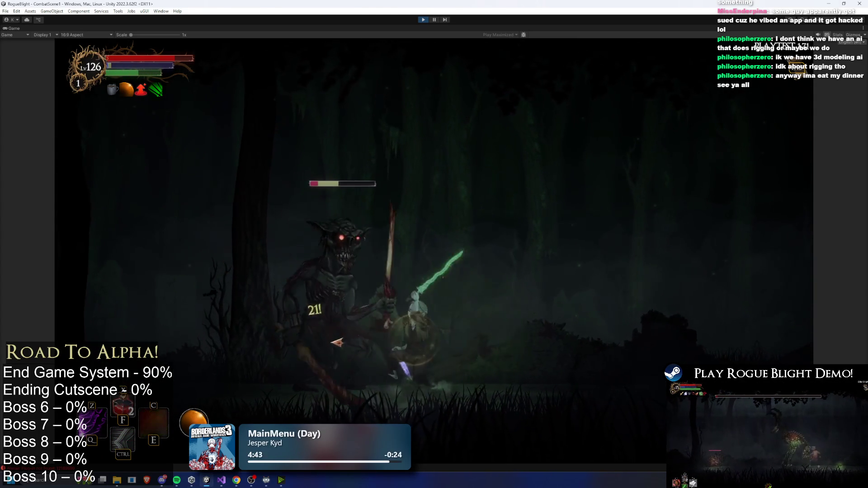
pyautogui.click(342, 341)
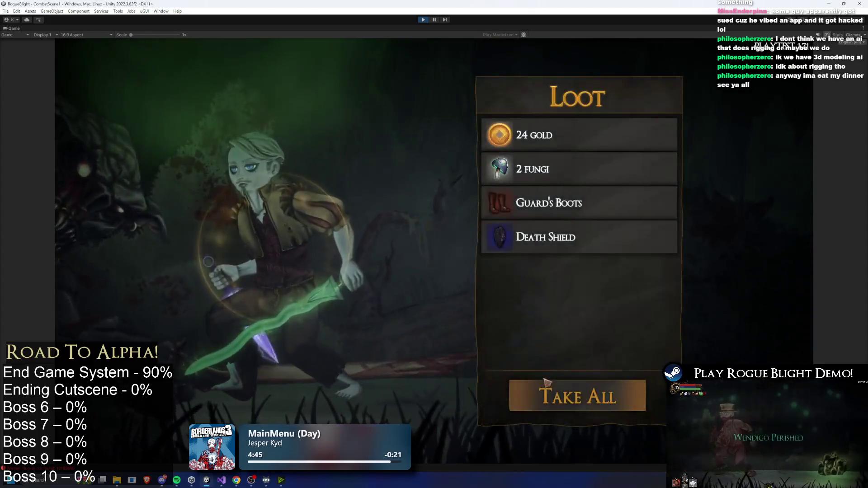
pyautogui.click(546, 384)
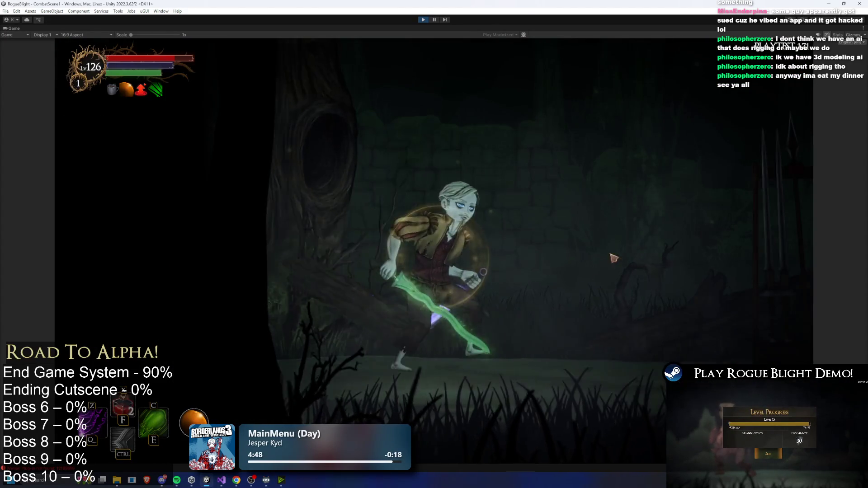
# At the Blacksmith, smelt nine inventory items, including the Novice Hat, into the Poison Sword
pyautogui.press('e')
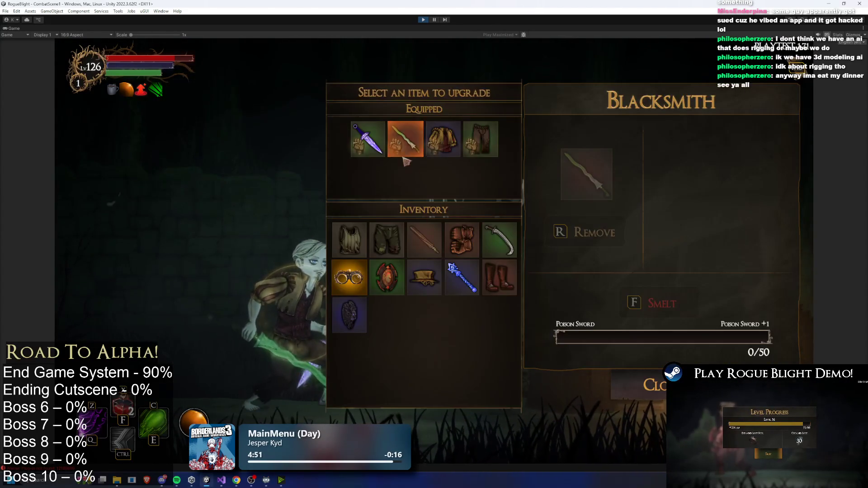
pyautogui.click(410, 164)
pyautogui.click(349, 240)
pyautogui.click(387, 239)
pyautogui.click(424, 240)
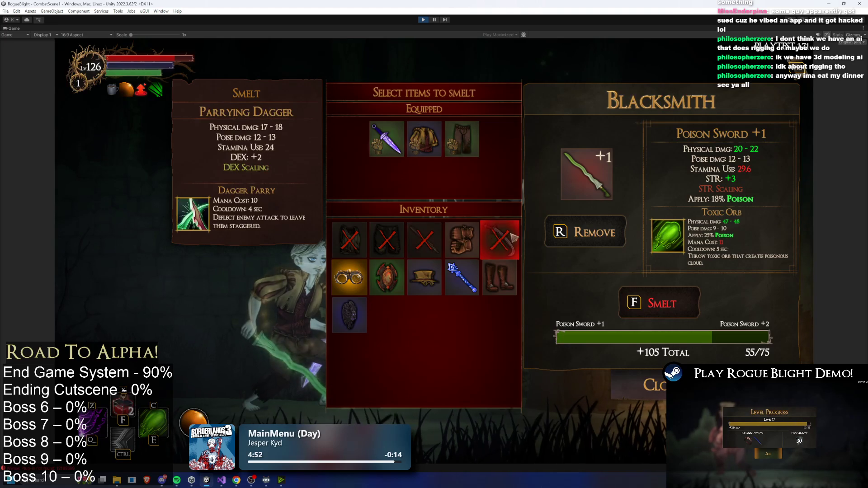
pyautogui.click(461, 240)
pyautogui.click(500, 276)
pyautogui.click(462, 277)
pyautogui.click(500, 240)
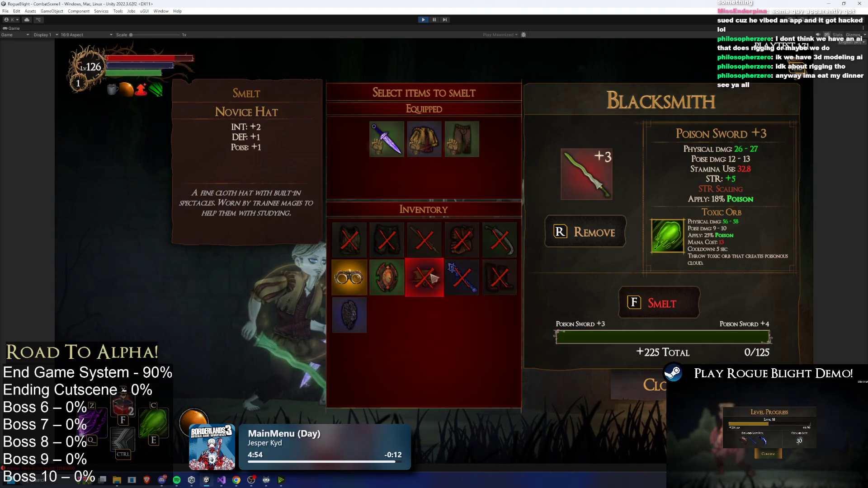
pyautogui.click(424, 277)
pyautogui.click(387, 277)
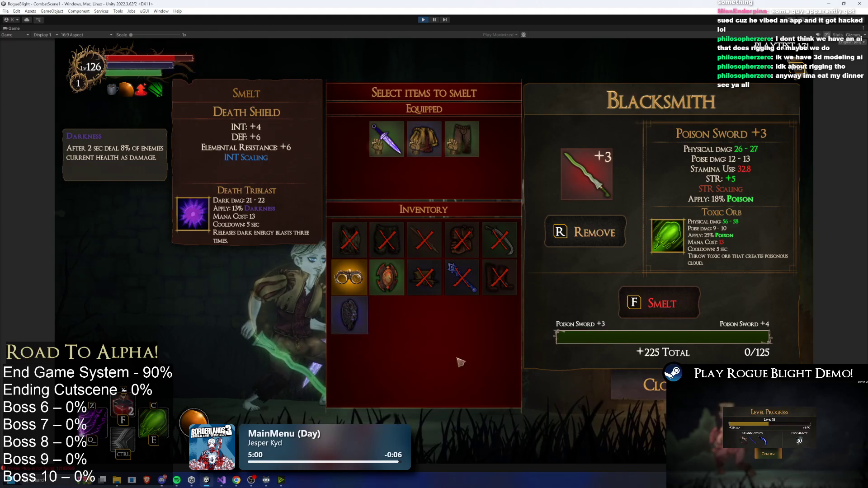
pyautogui.press('f')
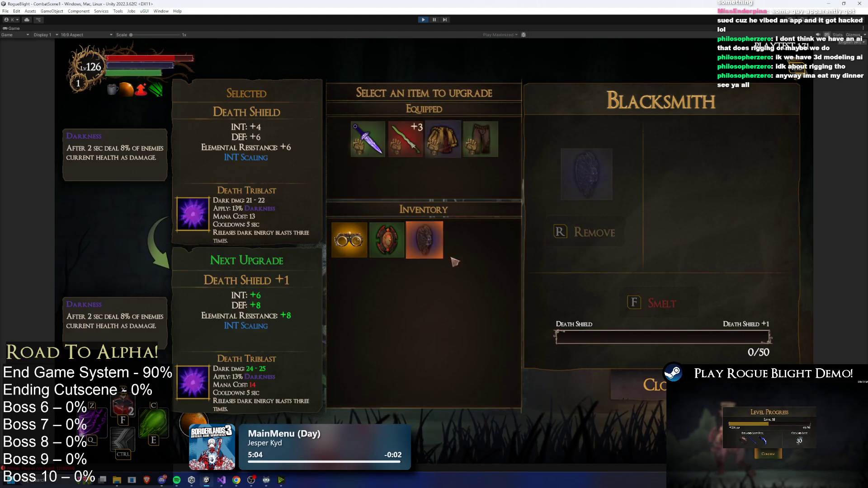
# Smelt the shields into the Novice Tunic and close the blacksmith window
pyautogui.click(443, 139)
pyautogui.click(424, 240)
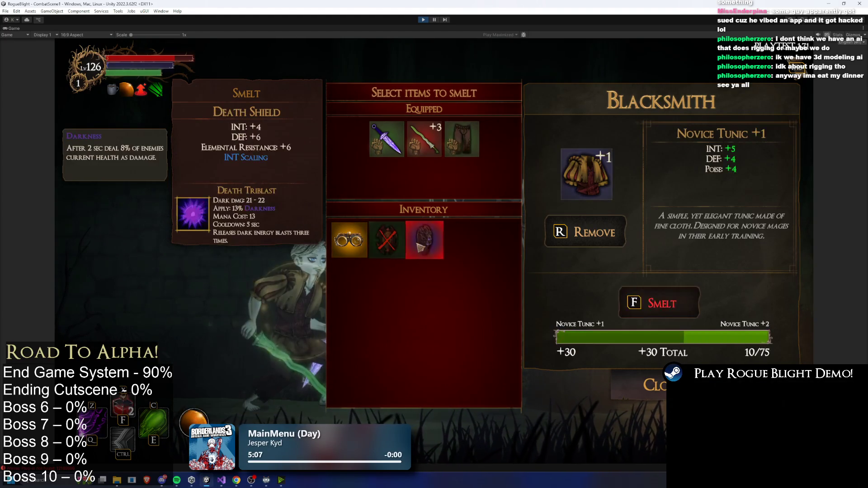
pyautogui.press('f')
pyautogui.press('Escape')
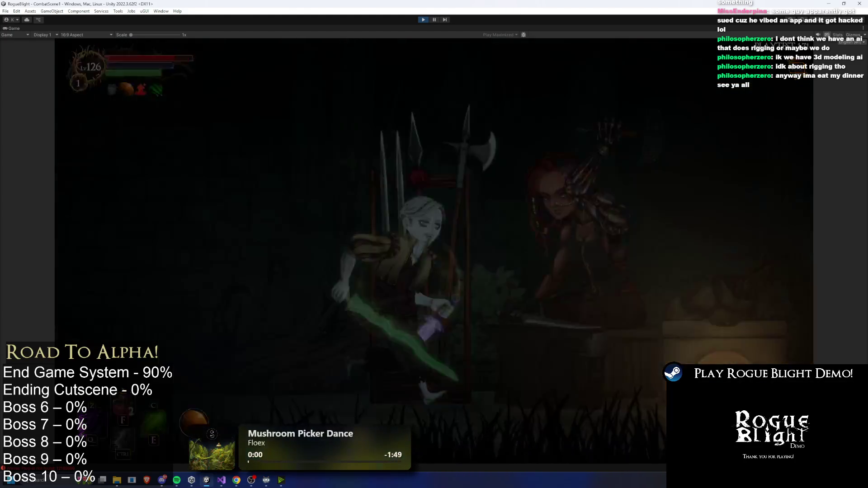
# Equip the Sibs Glasses in the head slot and resume play
pyautogui.press('Tab')
pyautogui.click(513, 328)
pyautogui.click(635, 116)
pyautogui.click(454, 183)
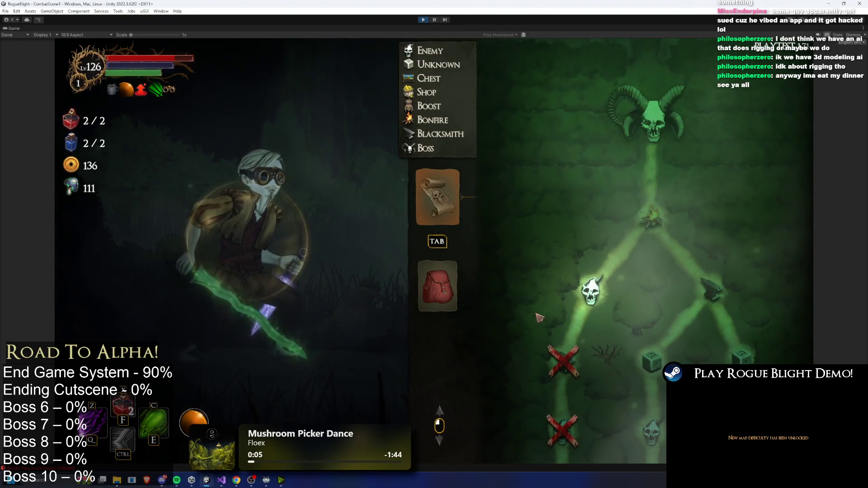
pyautogui.press('Escape')
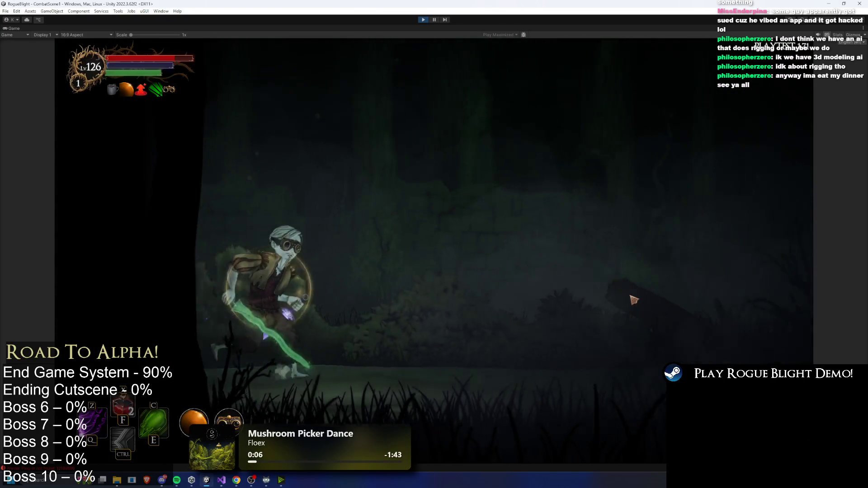
# Move into the new room, defeat the purple-orb creature, and collect its loot
pyautogui.press('d')
pyautogui.press('ctrl')
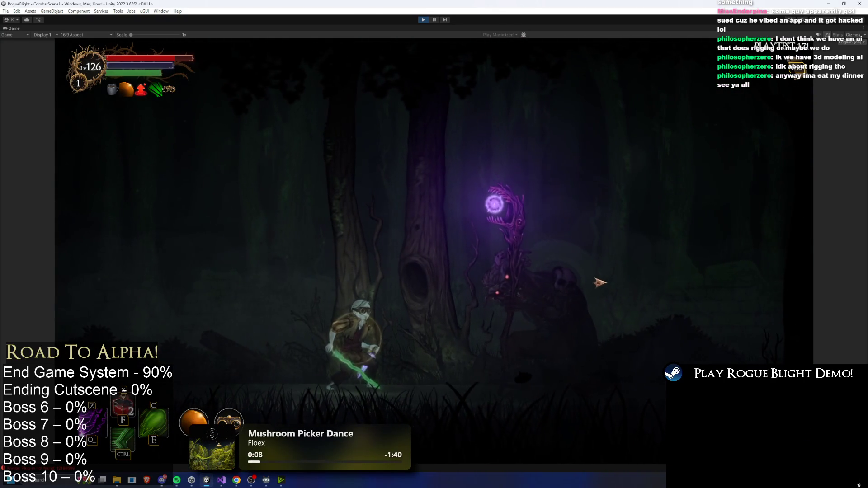
pyautogui.press('ctrl')
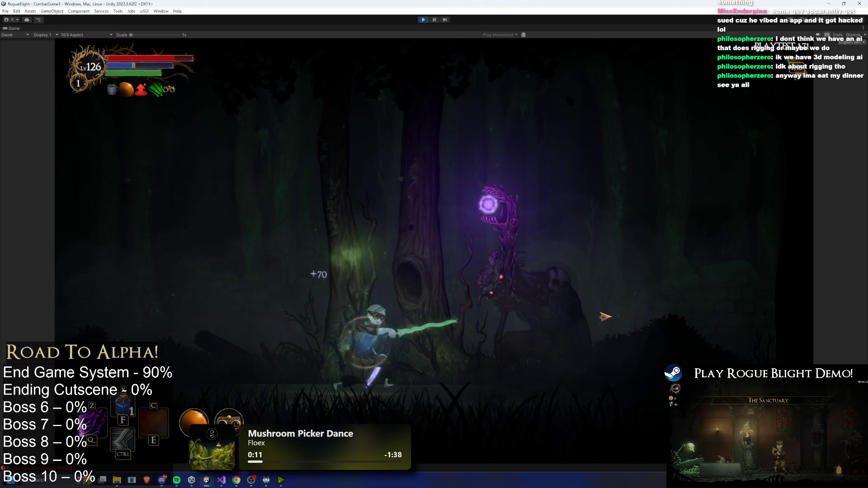
pyautogui.press('d')
pyautogui.press('ctrl')
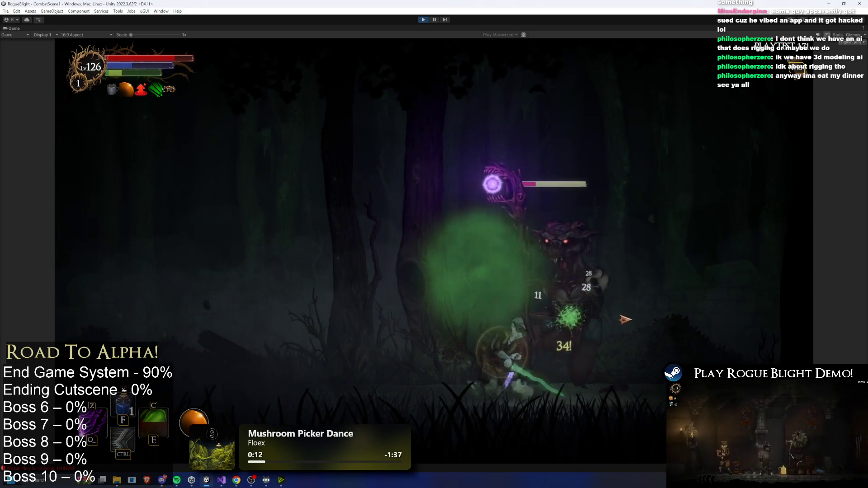
pyautogui.press('a')
pyautogui.press('d')
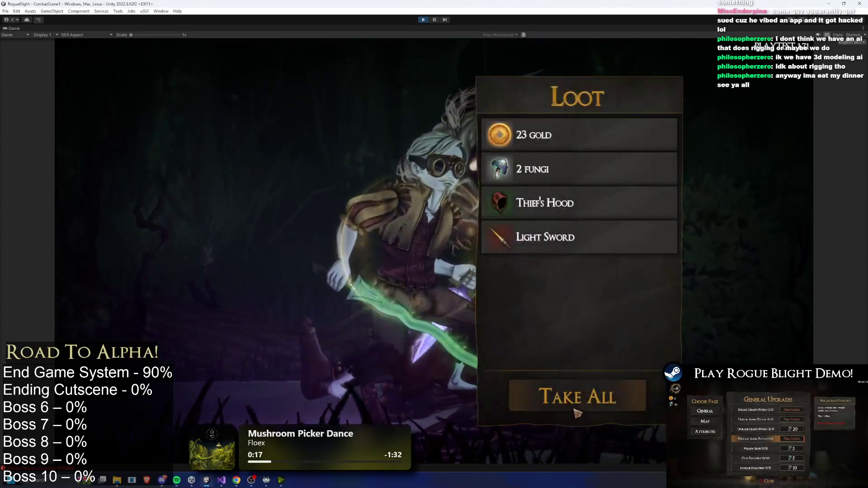
pyautogui.click(594, 403)
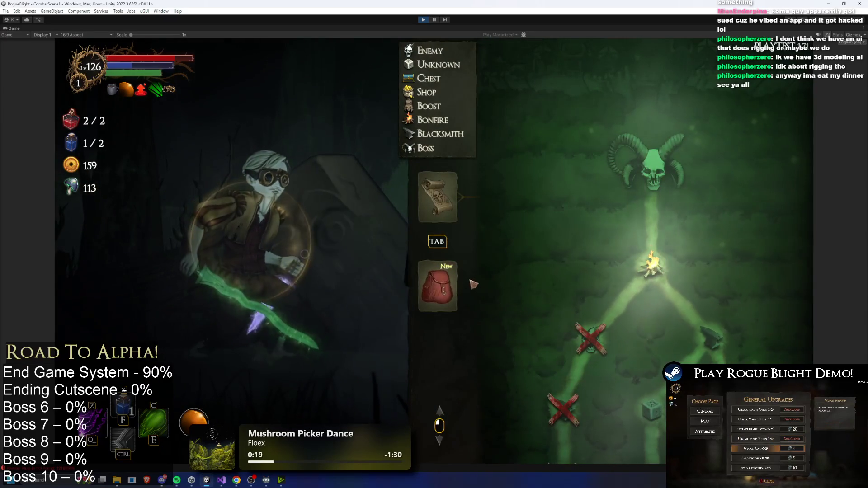
# Equip the golden sword in the left hand, check the run map, and return to play
pyautogui.press('Tab')
pyautogui.click(513, 265)
pyautogui.click(484, 233)
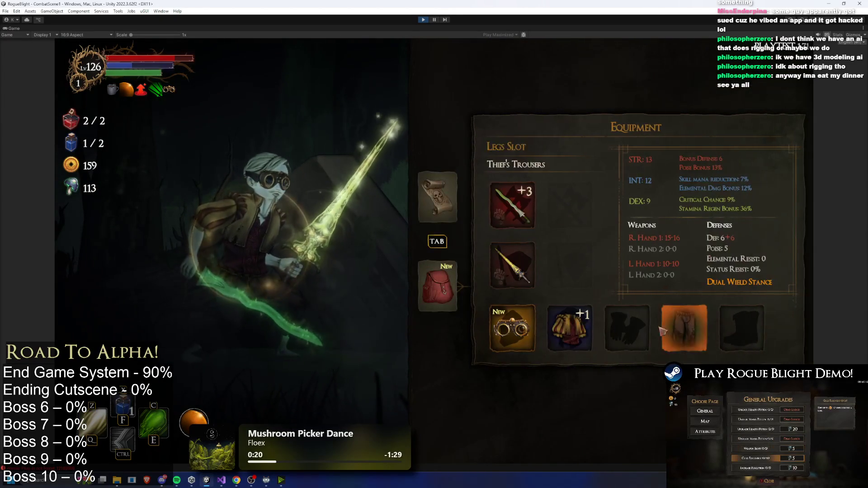
pyautogui.press('Tab')
pyautogui.press('Escape')
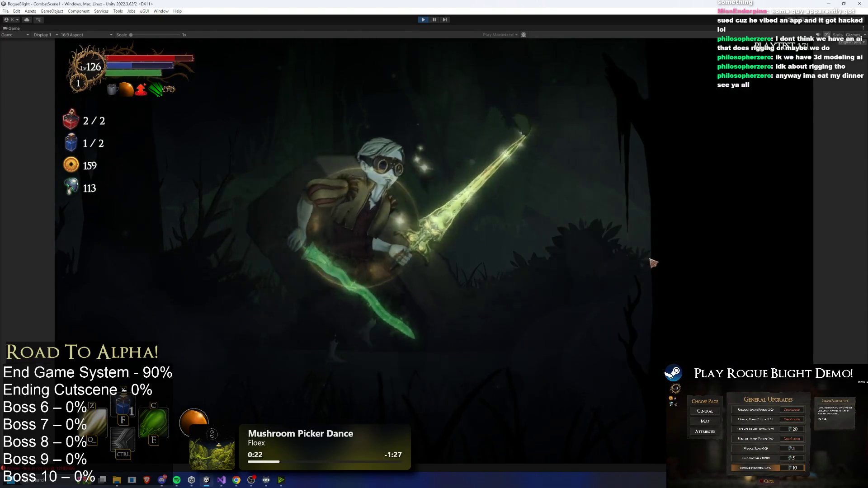
# Rest at the campfire to restore health and potions, then continue into the next forest area
pyautogui.press('d')
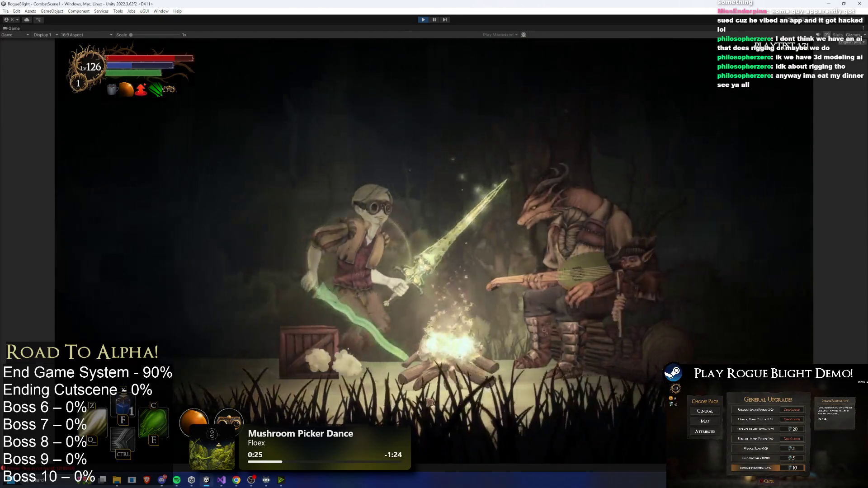
pyautogui.press('Return')
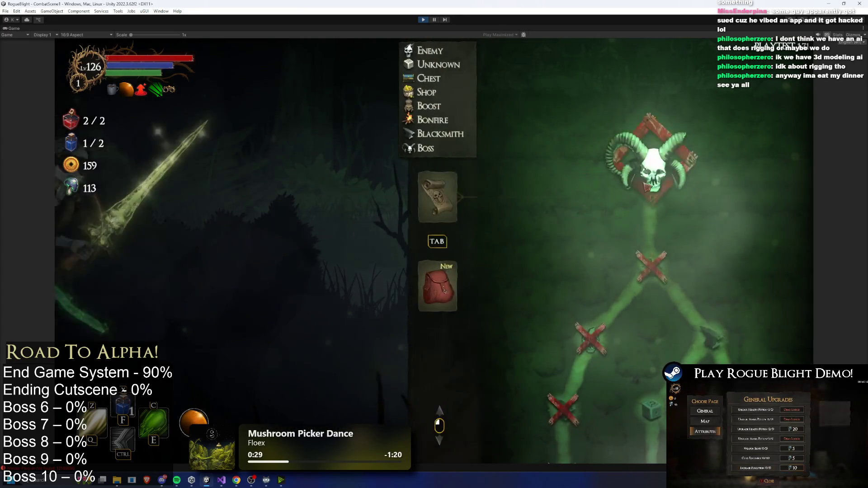
pyautogui.click(633, 190)
pyautogui.press('a')
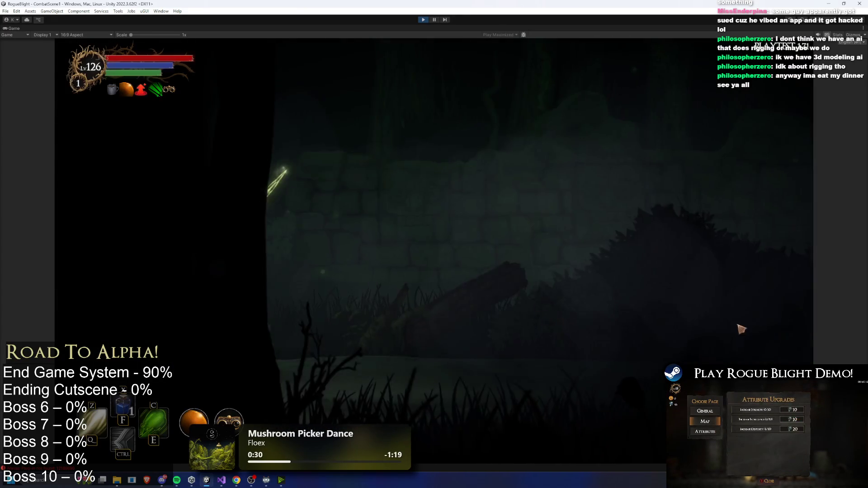
pyautogui.click(692, 258)
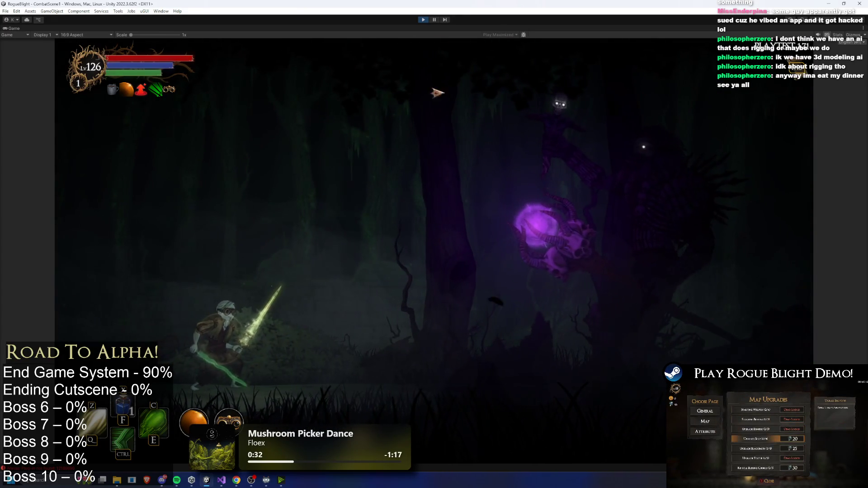
pyautogui.press('a')
pyautogui.press('d')
# Check the map, choose Save and Quit from the pause menu, and stop Play mode
pyautogui.press('Tab')
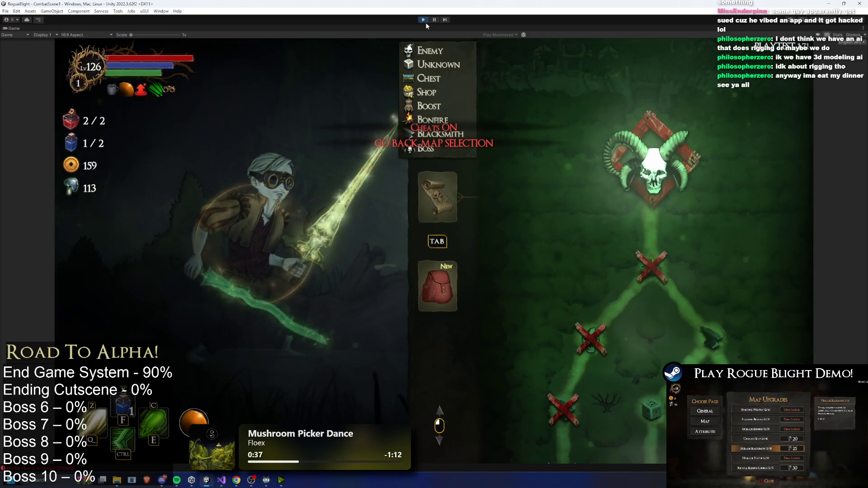
pyautogui.press('Escape')
pyautogui.click(435, 303)
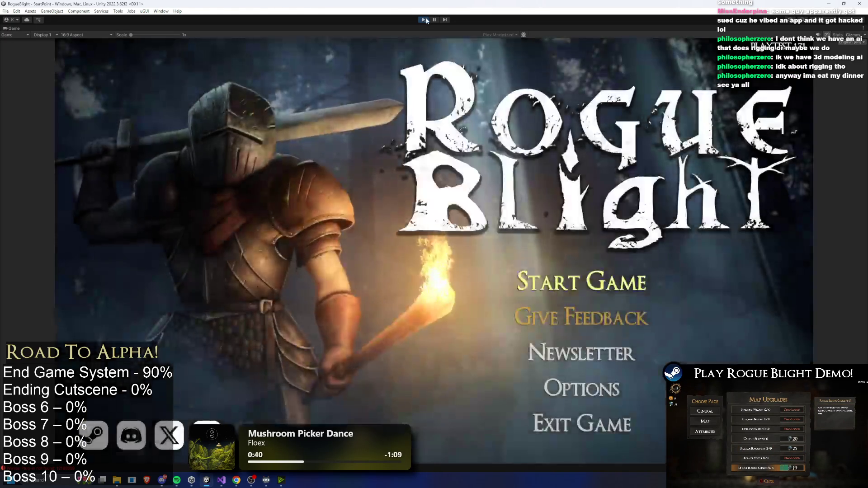
pyautogui.click(423, 20)
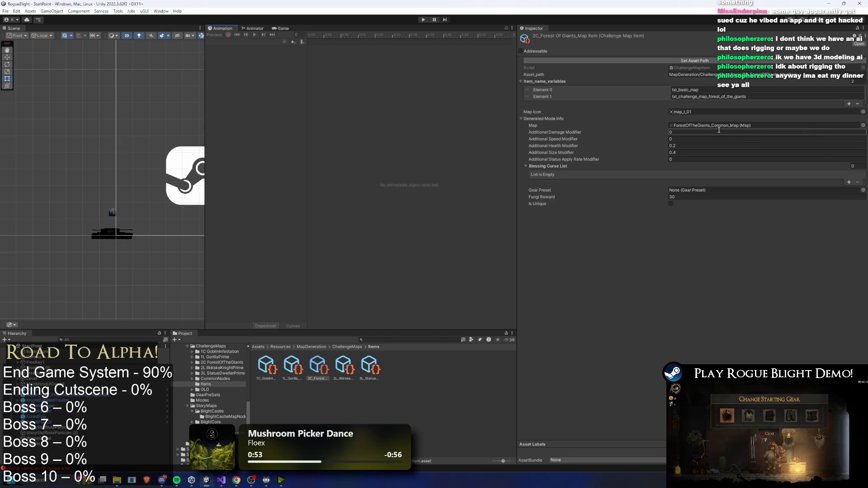
# Open ForestOfTheGiants_Common_Map and follow its Gorilla_EliteNode field to the ForestMap_Gorilla_EliteNode asset
pyautogui.click(722, 126)
pyautogui.click(299, 370)
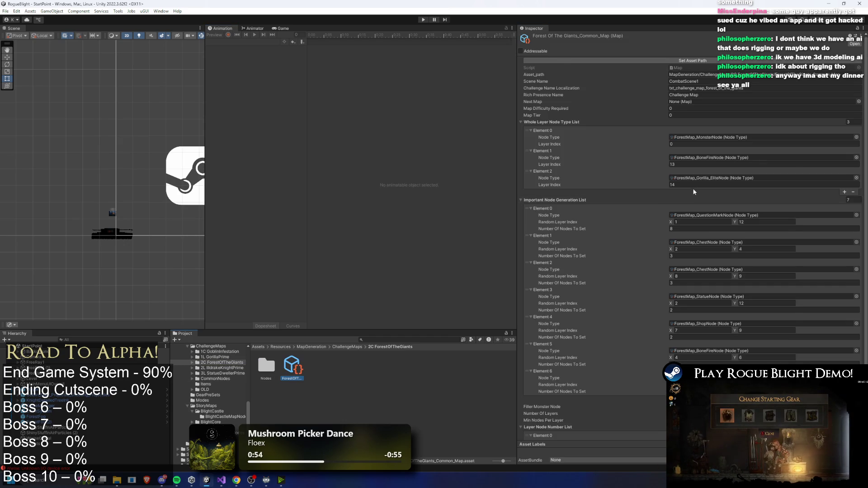
pyautogui.scroll(-2, 694, 189)
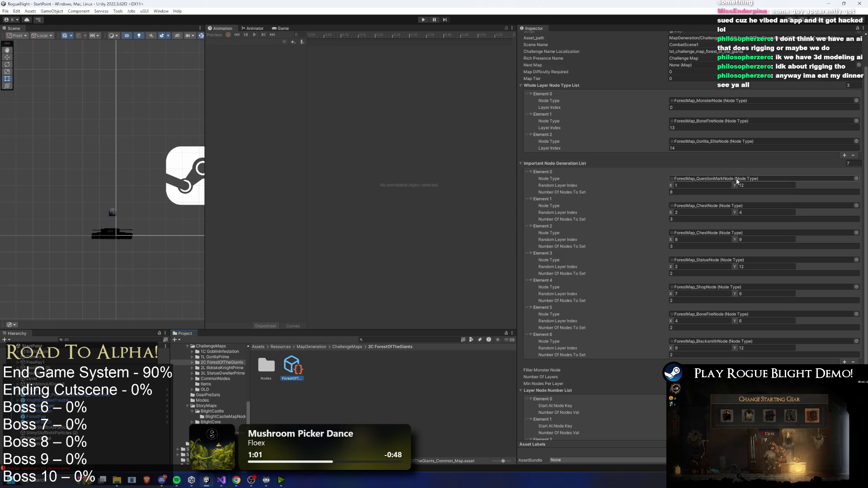
pyautogui.click(739, 141)
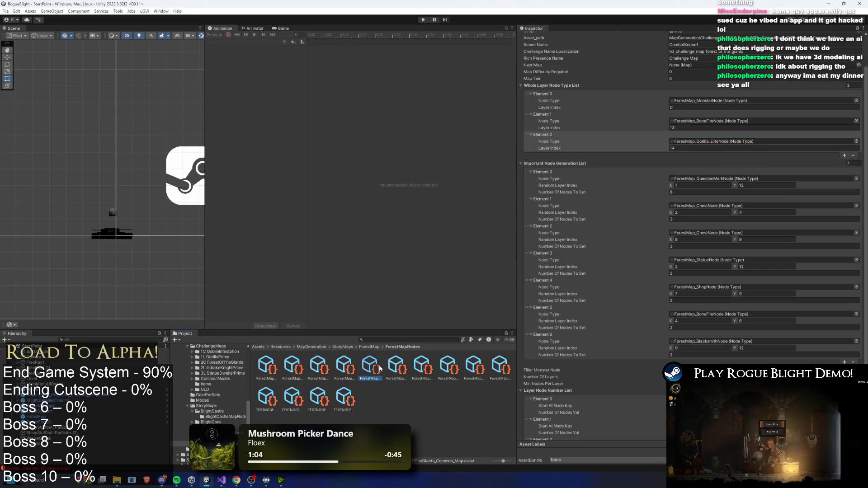
pyautogui.click(374, 369)
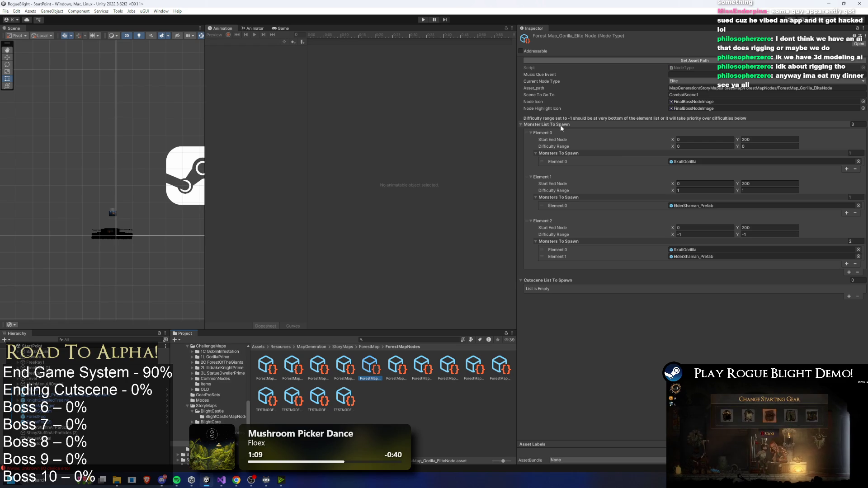
pyautogui.rightClick(375, 368)
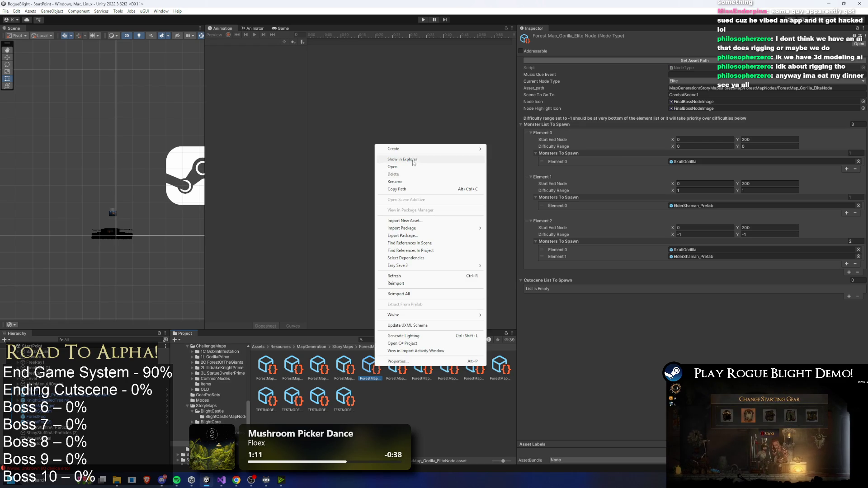
# Reveal the elite node file in File Explorer, then browse up through the ForestMap and StoryMaps folders
pyautogui.click(434, 159)
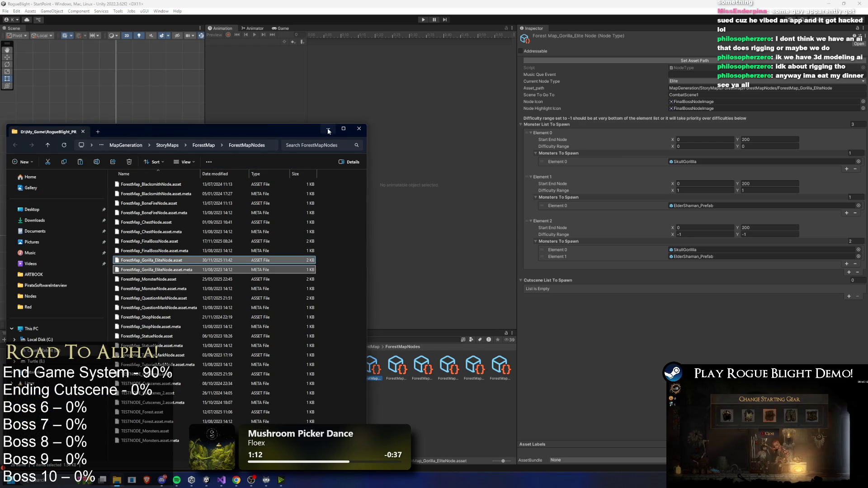
pyautogui.click(328, 130)
pyautogui.click(362, 348)
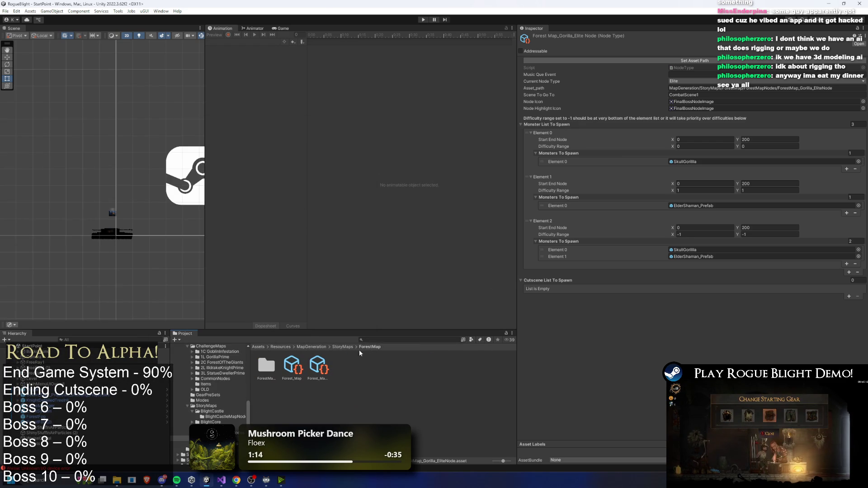
pyautogui.click(297, 366)
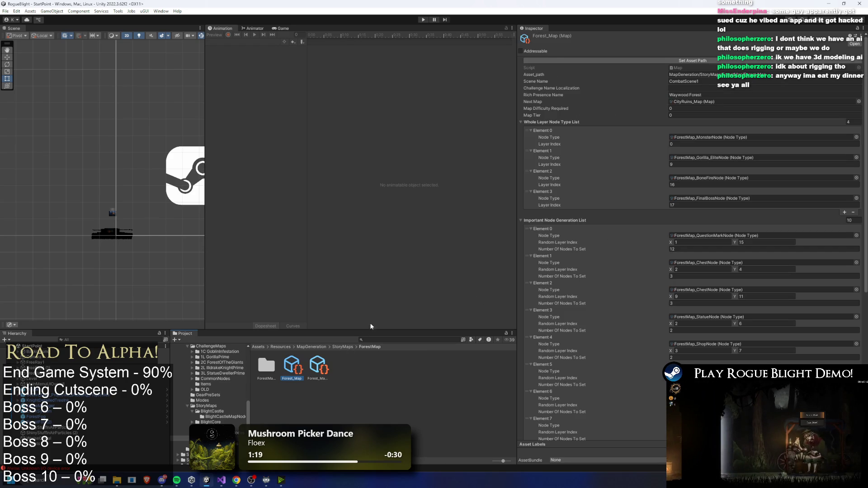
pyautogui.click(342, 347)
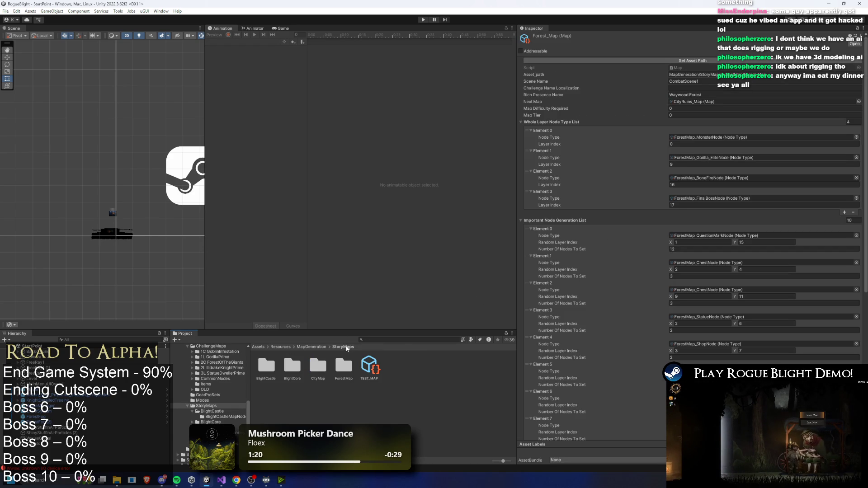
# Search the project for 'giant fore' and open the 2C ForestOfTheGiants Nodes folder
pyautogui.click(401, 340)
pyautogui.write('giant fore')
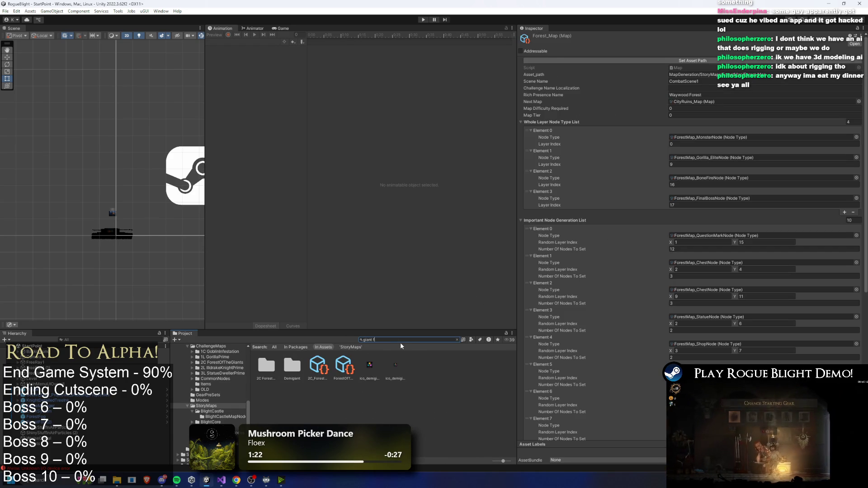
pyautogui.click(319, 368)
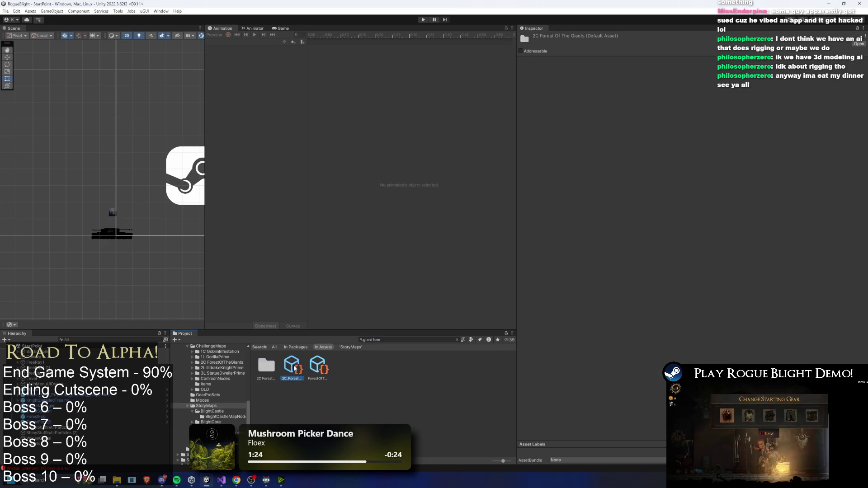
pyautogui.doubleClick(319, 367)
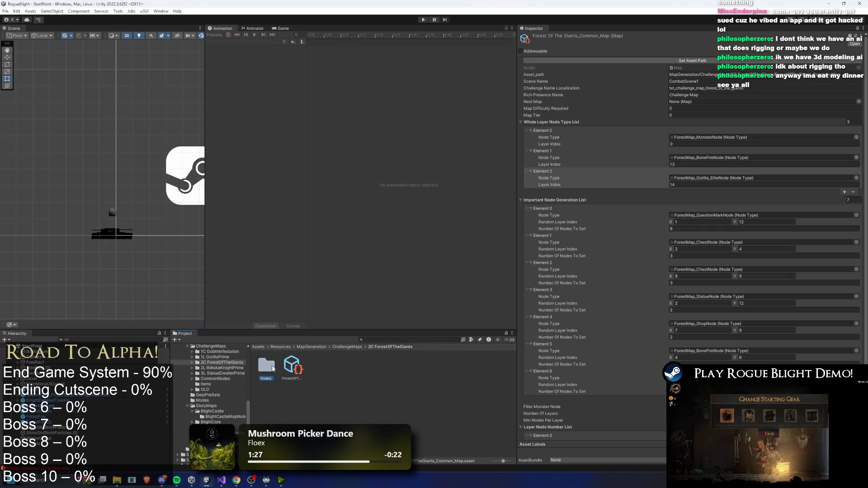
pyautogui.rightClick(331, 367)
pyautogui.click(321, 376)
# Delete the GoblinInfestation_MonsterNode asset and start renaming the remaining FinalBoss node
pyautogui.click(271, 373)
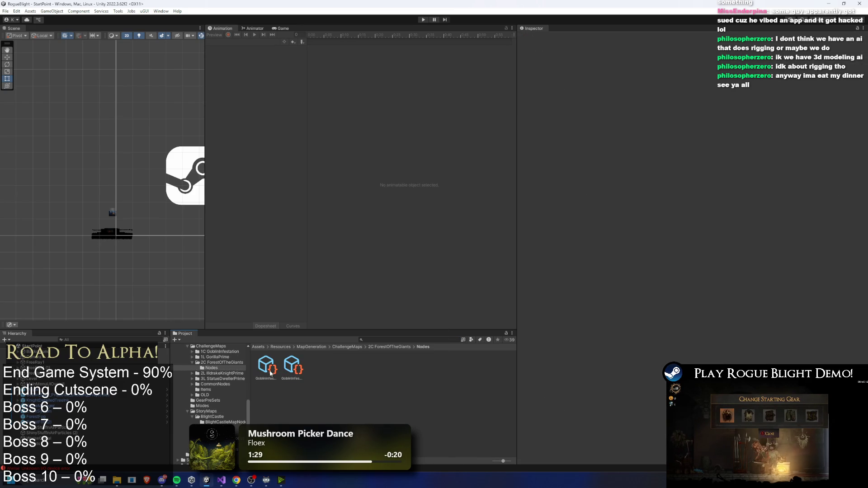
pyautogui.click(286, 368)
pyautogui.click(259, 366)
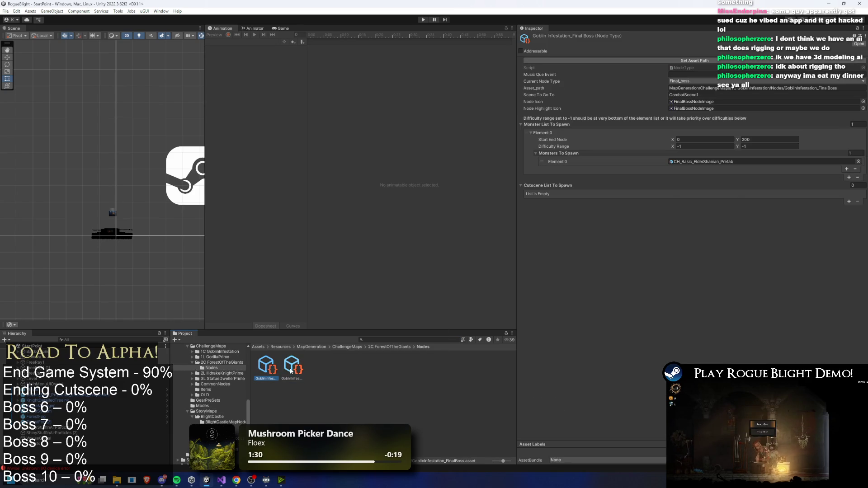
pyautogui.click(285, 370)
pyautogui.press('Delete')
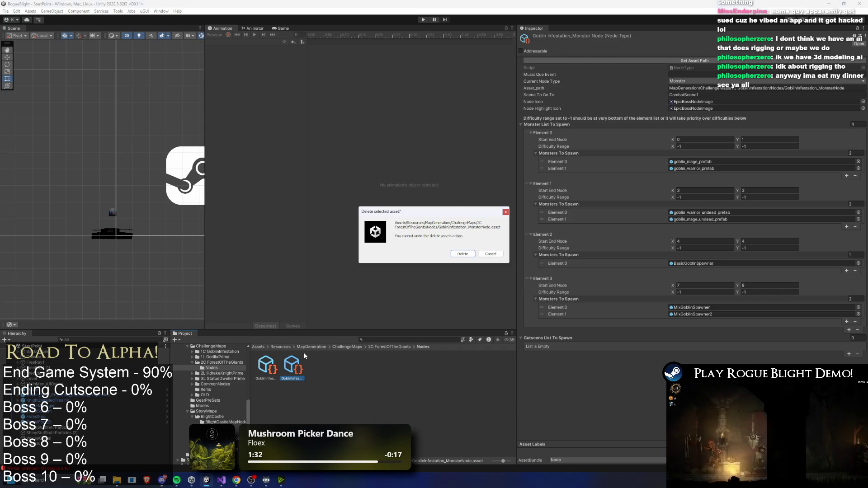
pyautogui.press('Return')
pyautogui.rightClick(268, 368)
pyautogui.click(306, 181)
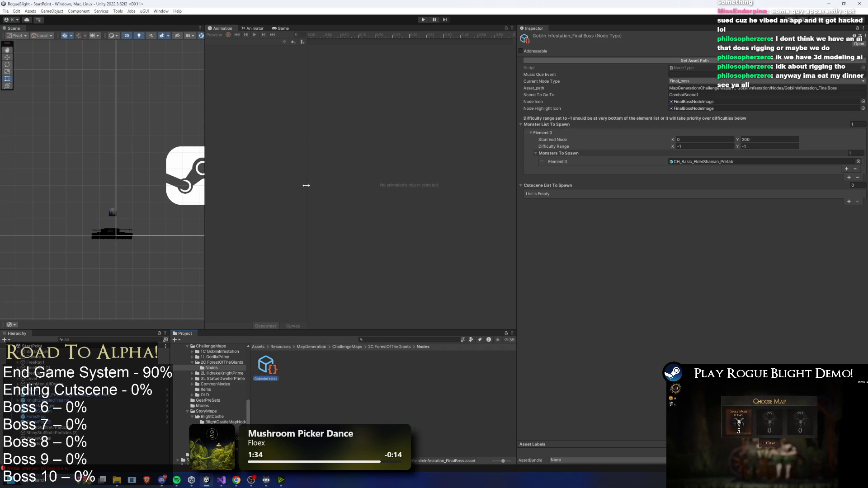